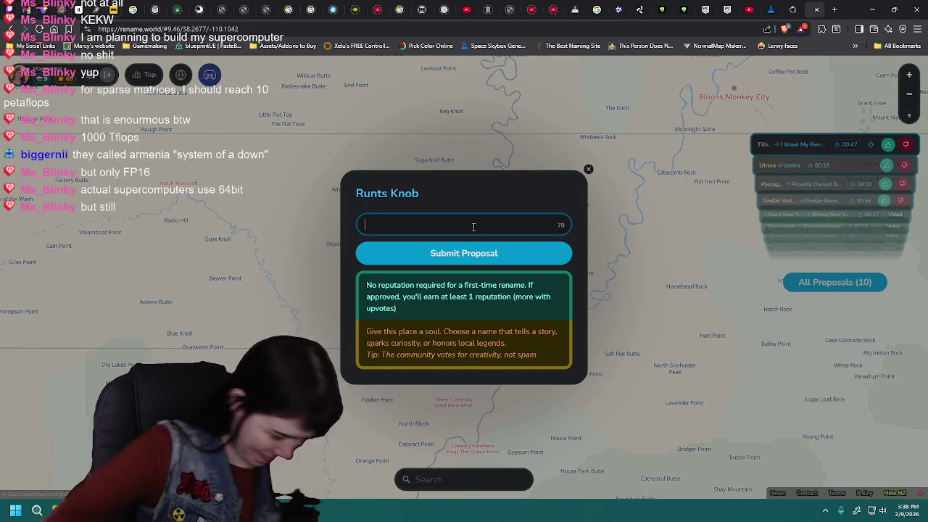
Step: Propose a '… has entered the chat' meme phrase as Runts Knob's new name
type("Chris Hand")
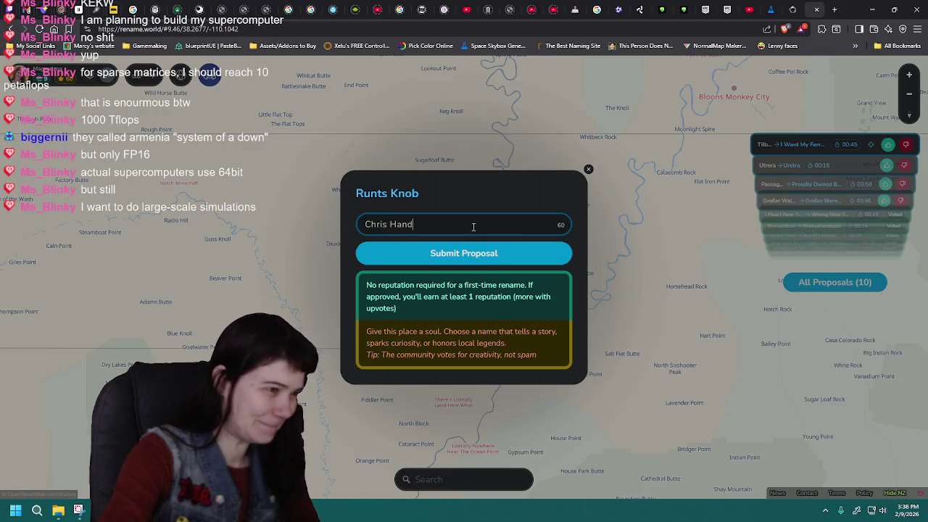
key("BackSpace")
type("son has e")
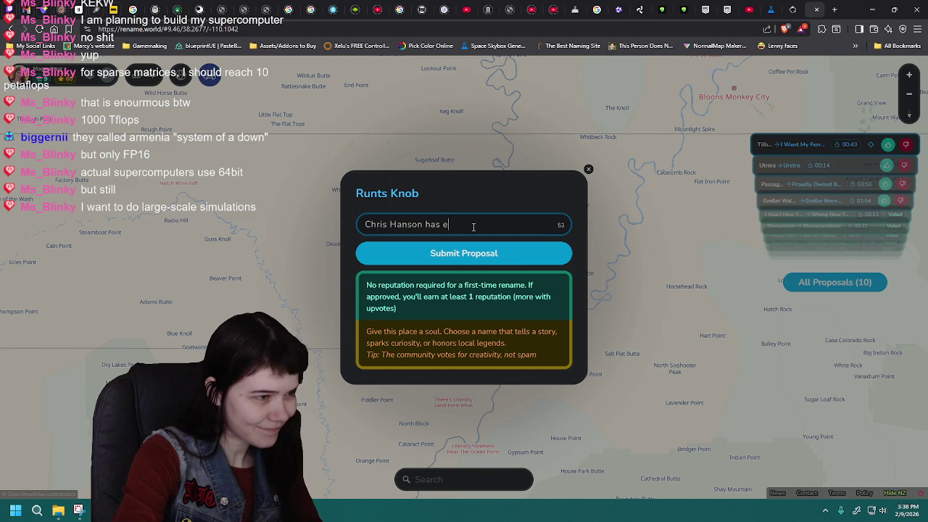
type("ntered the chat")
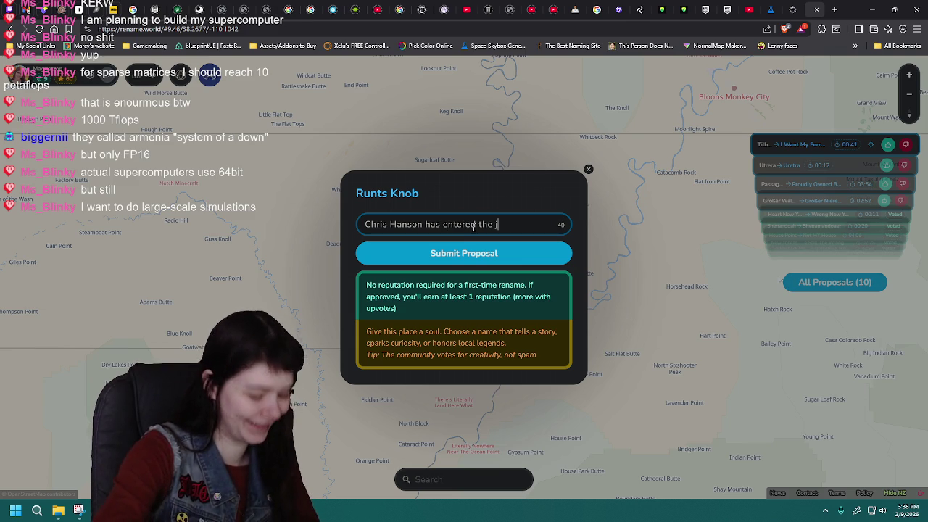
left_click(490, 261)
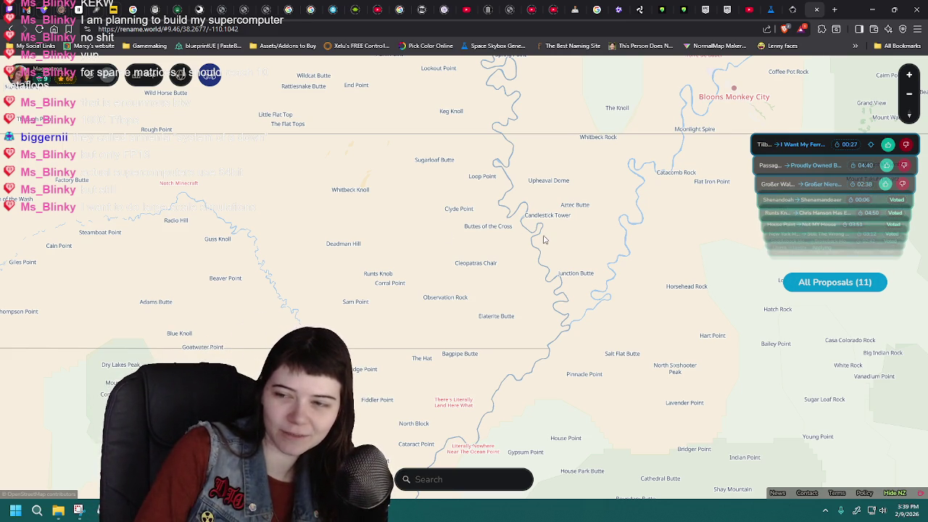
Step: Pan the map north and north-east toward Bloons Monkey City to explore nearby places
left_click_drag(464, 186, 447, 251)
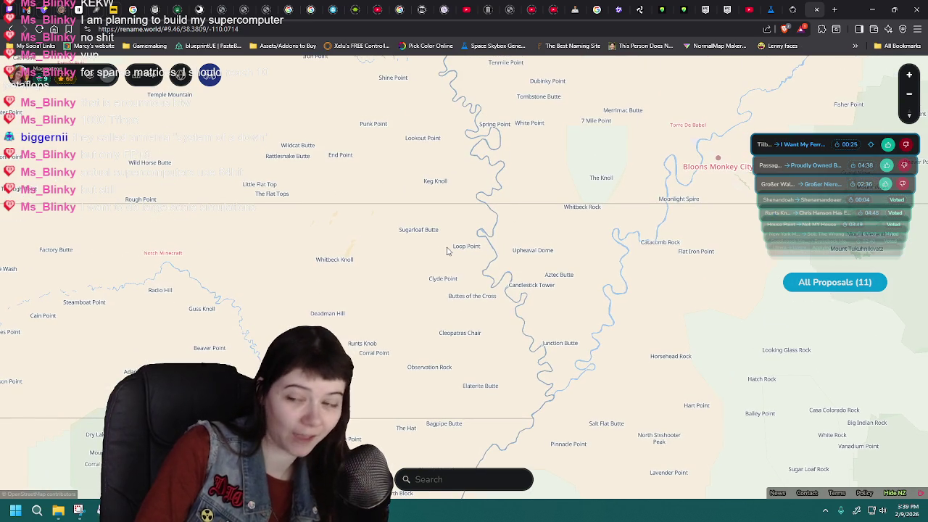
left_click_drag(373, 237, 352, 261)
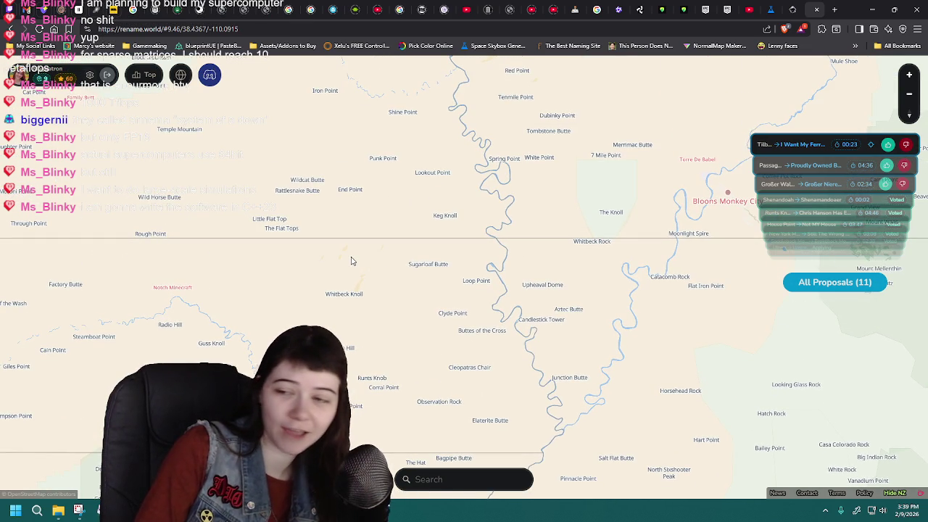
left_click_drag(420, 257, 381, 288)
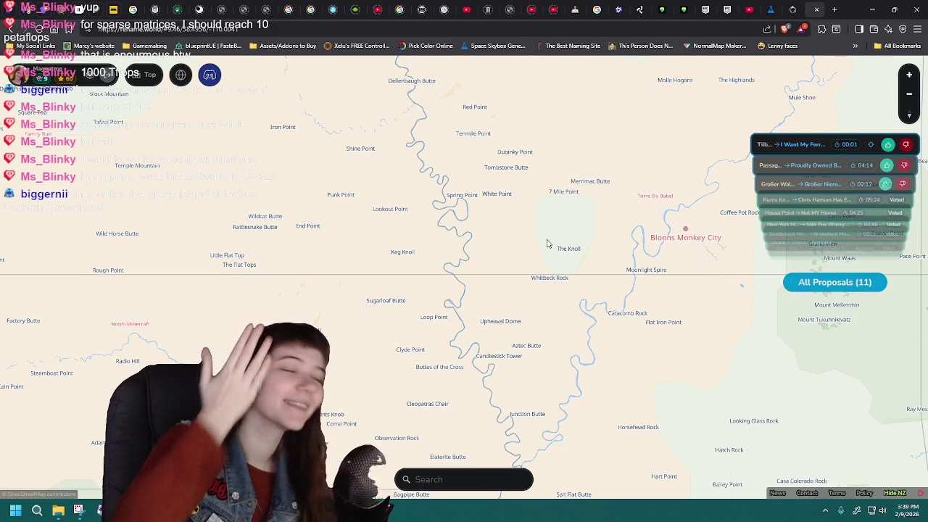
left_click_drag(357, 254, 405, 303)
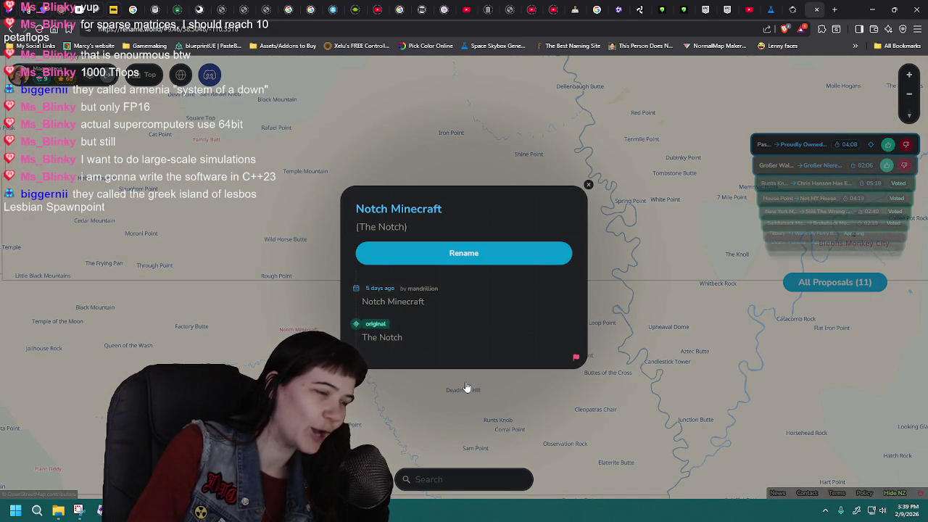
Step: Close the Notch Minecraft and Load Me Up place cards and pan the map back east
left_click(431, 387)
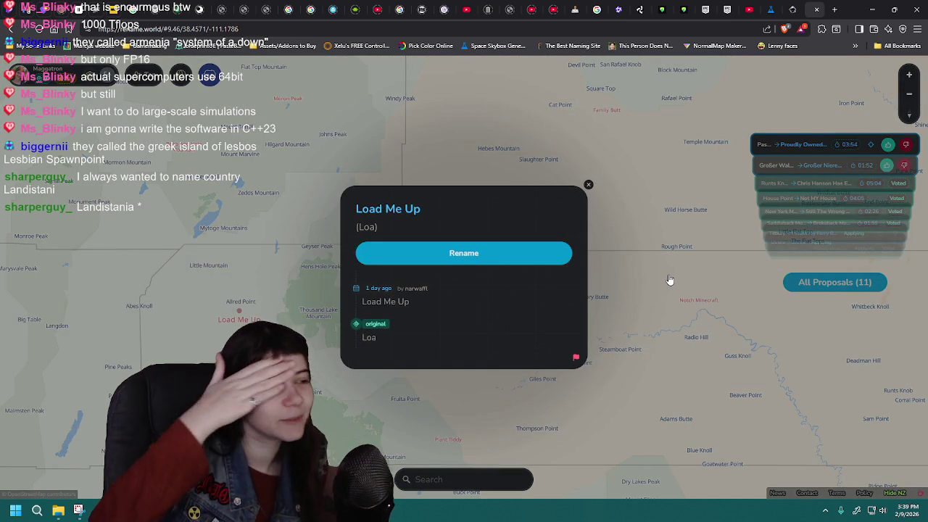
left_click(670, 280)
left_click_drag(667, 288, 438, 281)
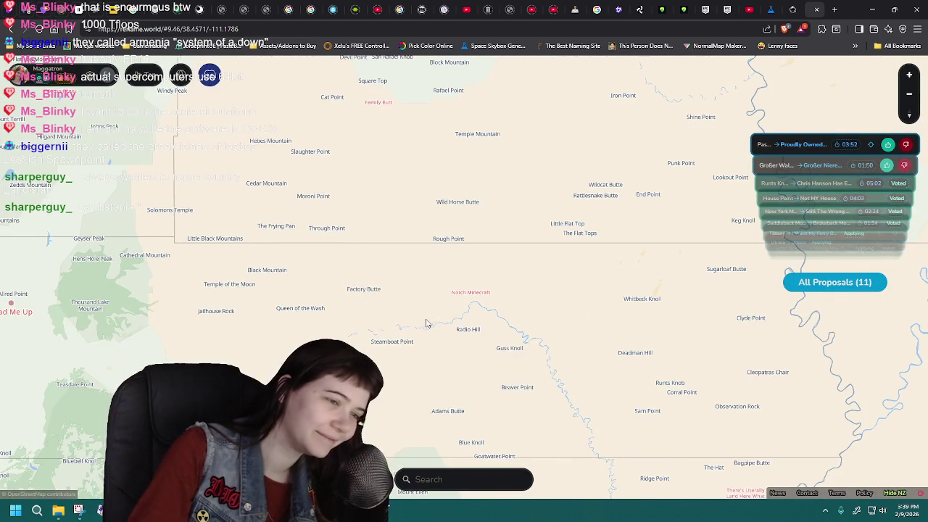
Step: Pan and zoom the map around the Notch Minecraft area, working northward
left_click_drag(430, 386, 481, 285)
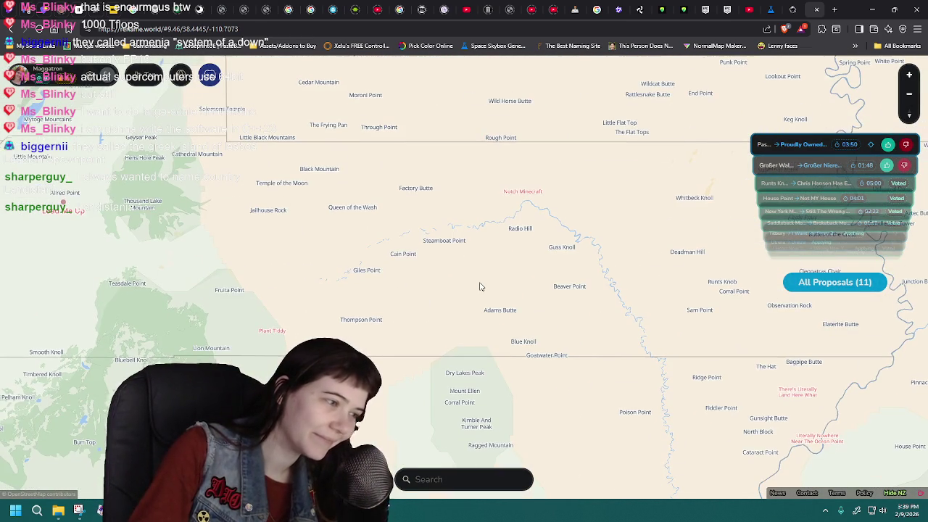
left_click_drag(537, 330, 500, 316)
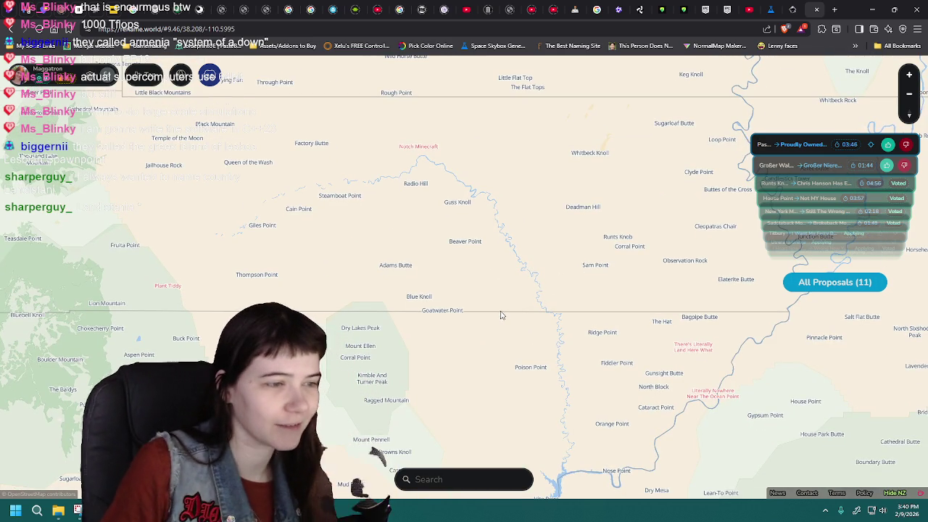
scroll(563, 253, "down", 2)
left_click_drag(604, 251, 432, 298)
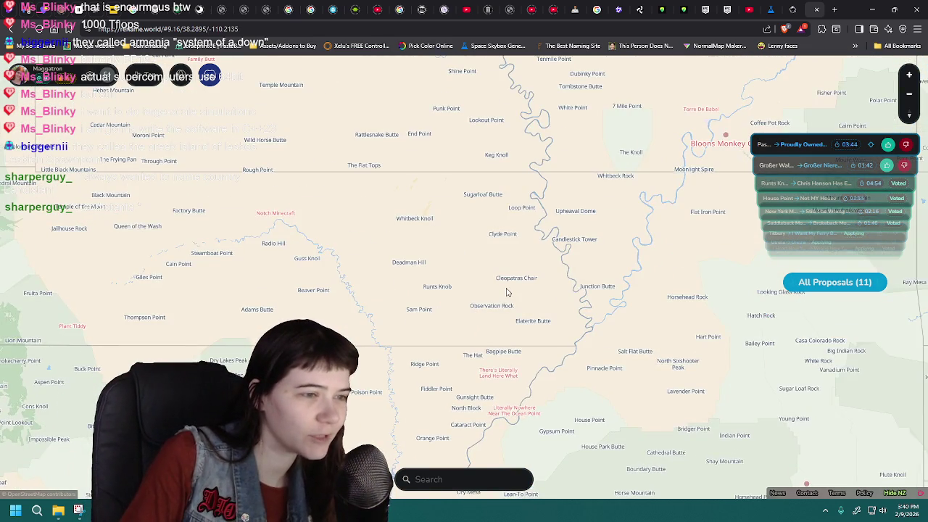
scroll(507, 292, "up", 1)
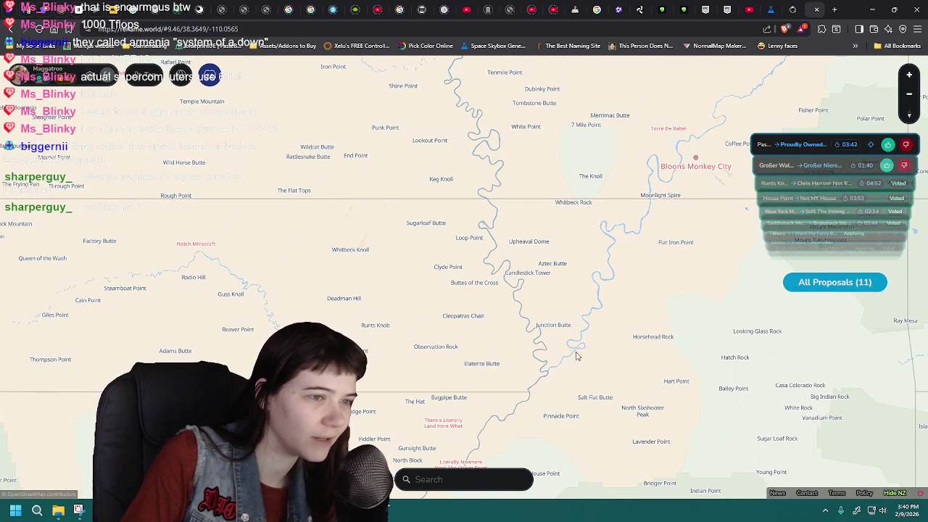
scroll(568, 300, "up", 1)
left_click_drag(568, 300, 558, 321)
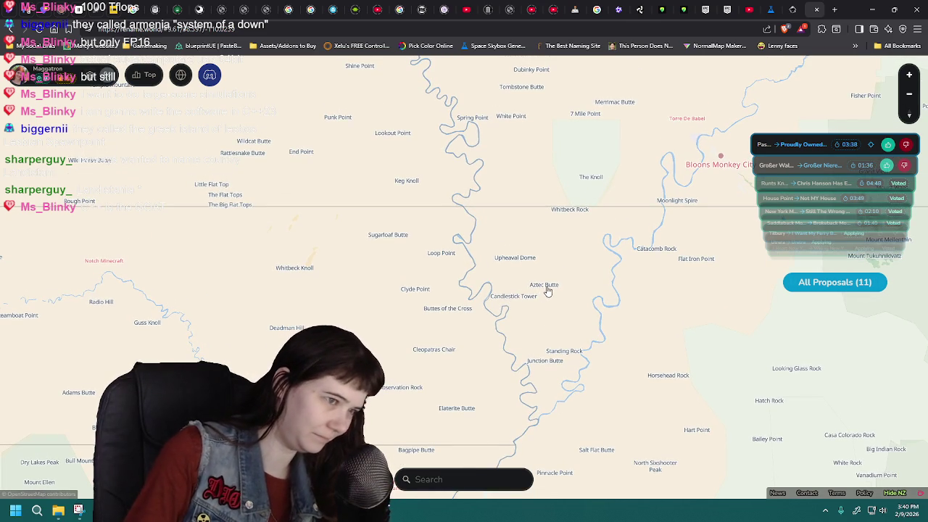
left_click_drag(431, 330, 442, 366)
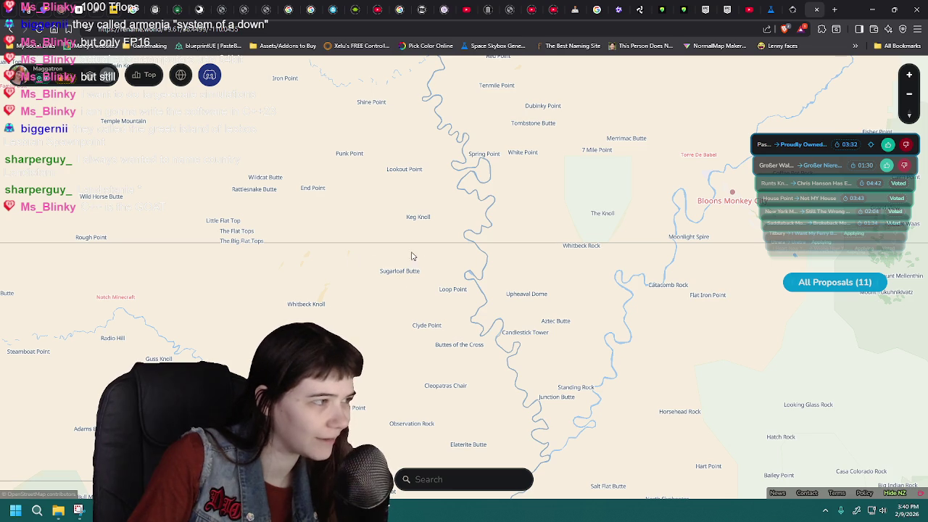
left_click_drag(359, 259, 416, 298)
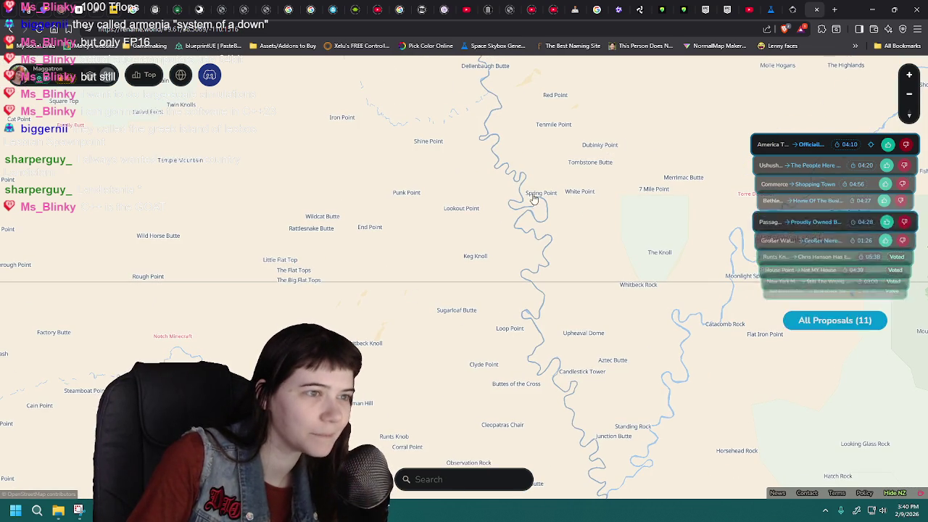
Step: Keep panning north with arrow keys and drags until Castle Pitbull is in view
key("Up")
key("Right")
key("Up")
key("Up")
key("Left")
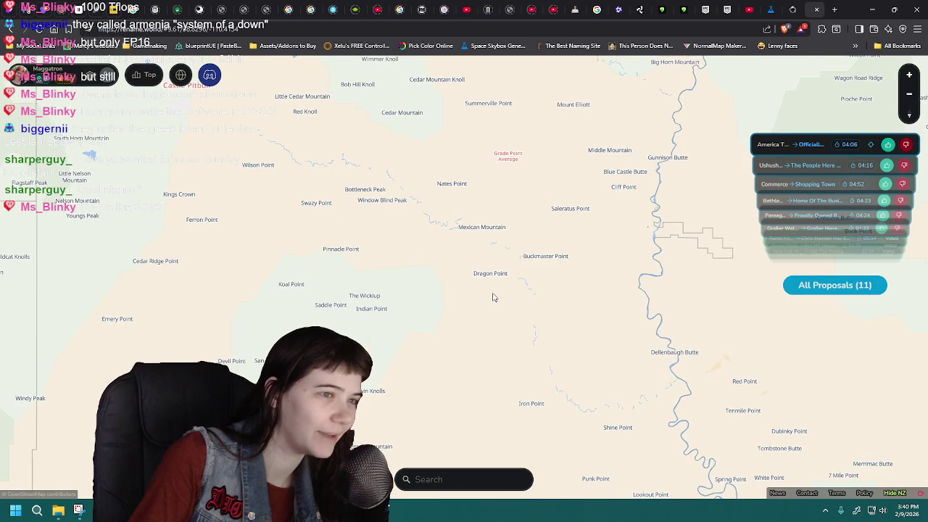
key("Up")
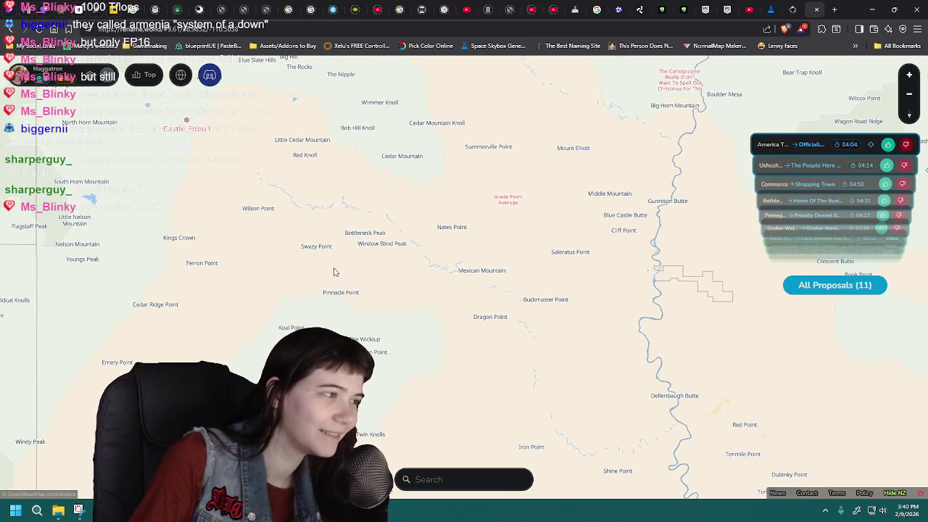
left_click_drag(401, 296, 476, 257)
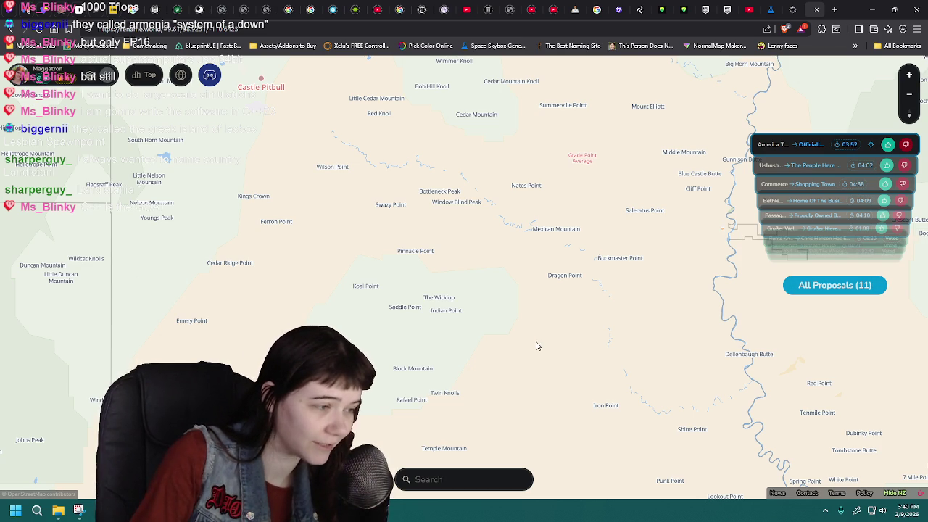
left_click_drag(543, 327, 471, 391)
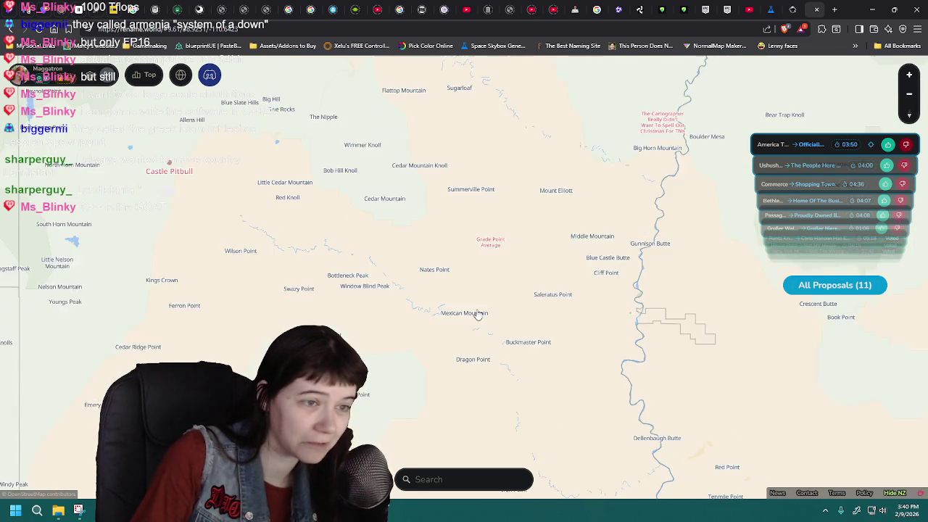
left_click_drag(474, 311, 466, 357)
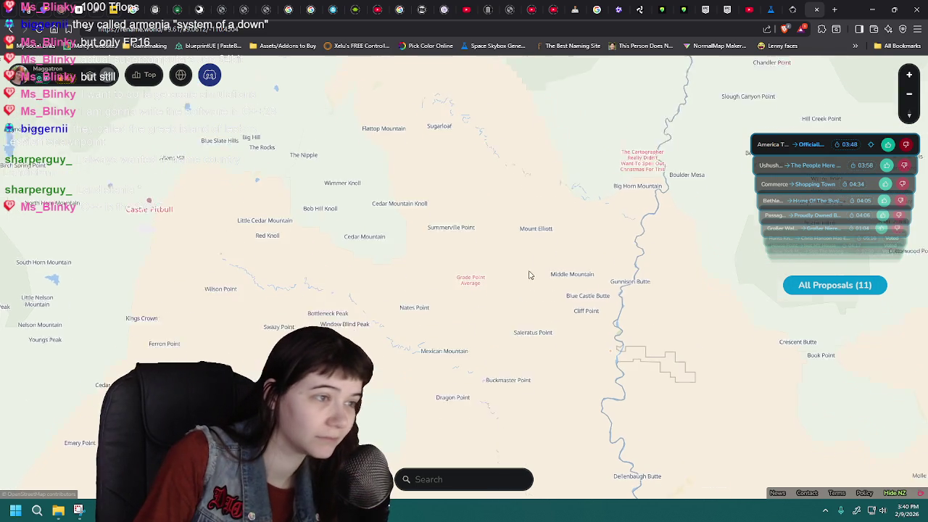
left_click_drag(373, 265, 456, 278)
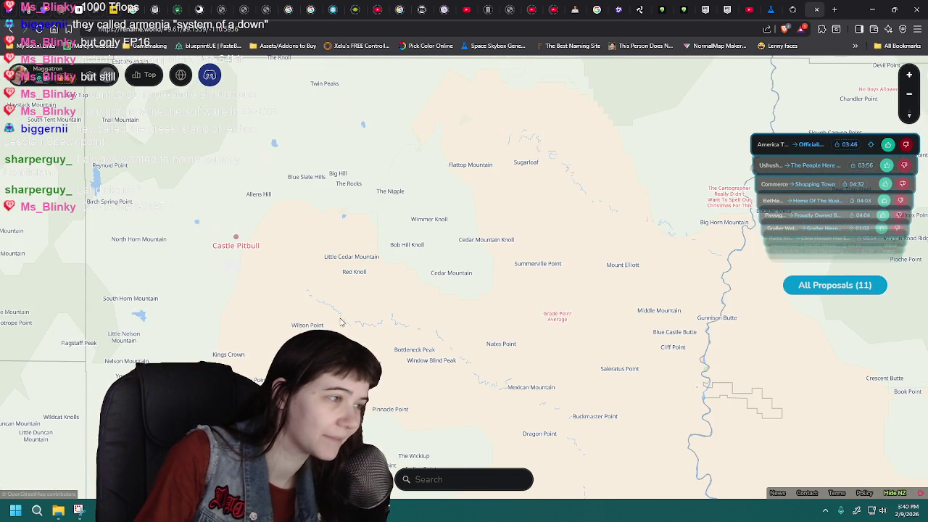
left_click_drag(340, 316, 478, 370)
Step: Submit a rename challenge changing Castle Pitbull to 'Castle Beagle'
left_click(380, 297)
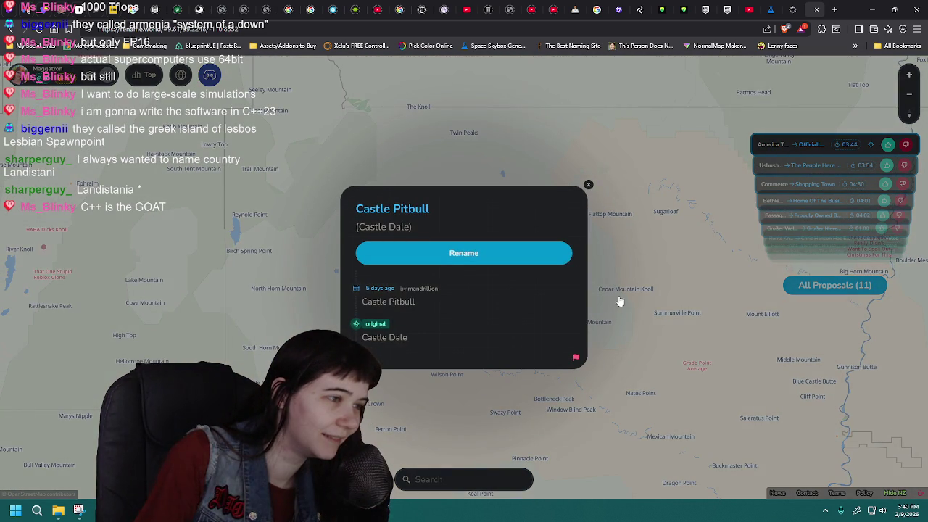
left_click(500, 259)
left_click(487, 216)
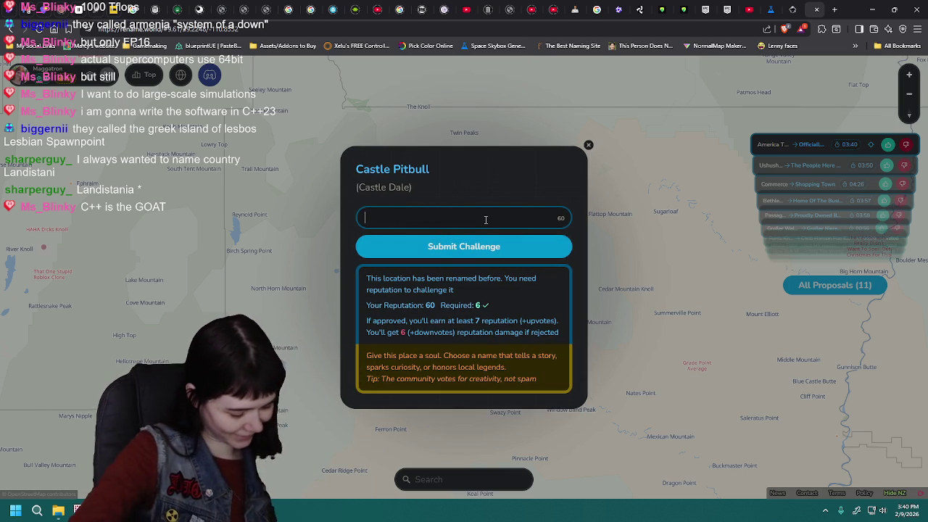
type("Castle ")
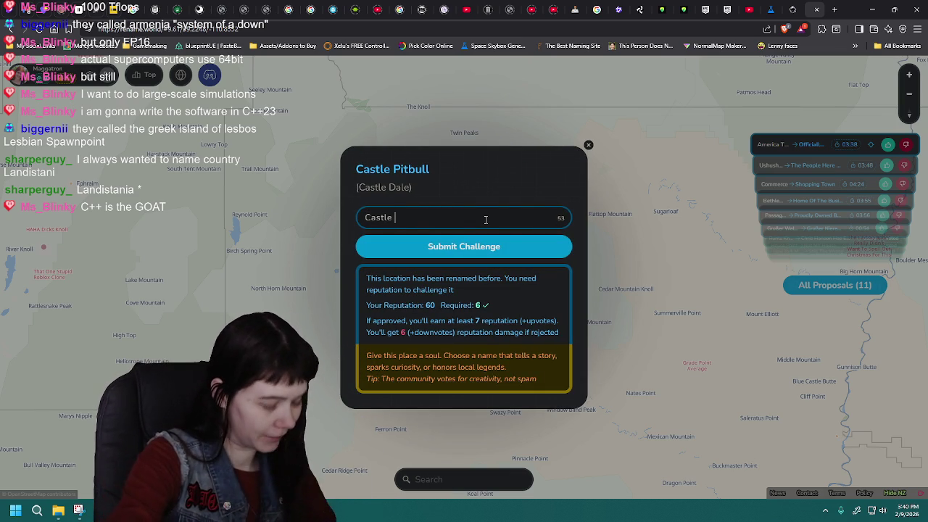
type("Beagle")
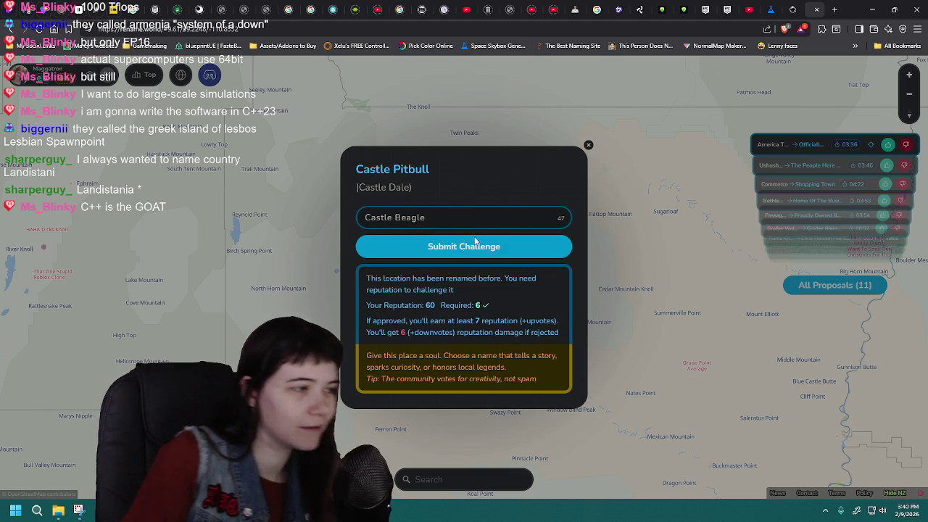
left_click(479, 247)
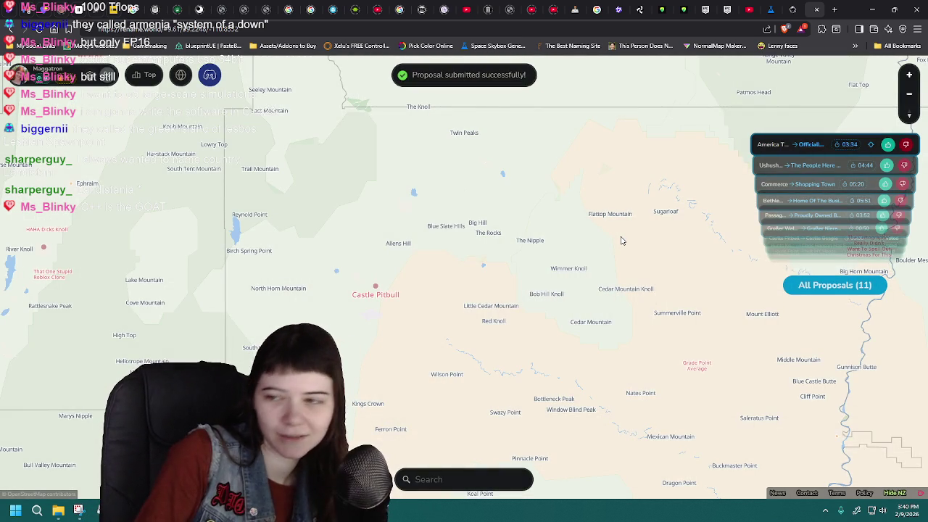
Step: Pan the map north-west and briefly check Moron Hill's name history
left_click_drag(404, 229, 449, 261)
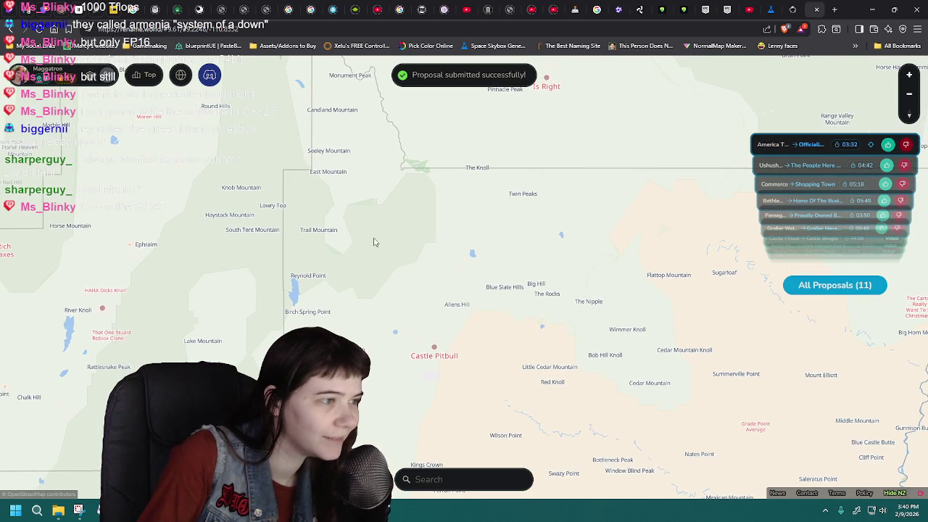
left_click_drag(408, 221, 364, 300)
left_click_drag(399, 263, 453, 268)
left_click_drag(520, 185, 512, 248)
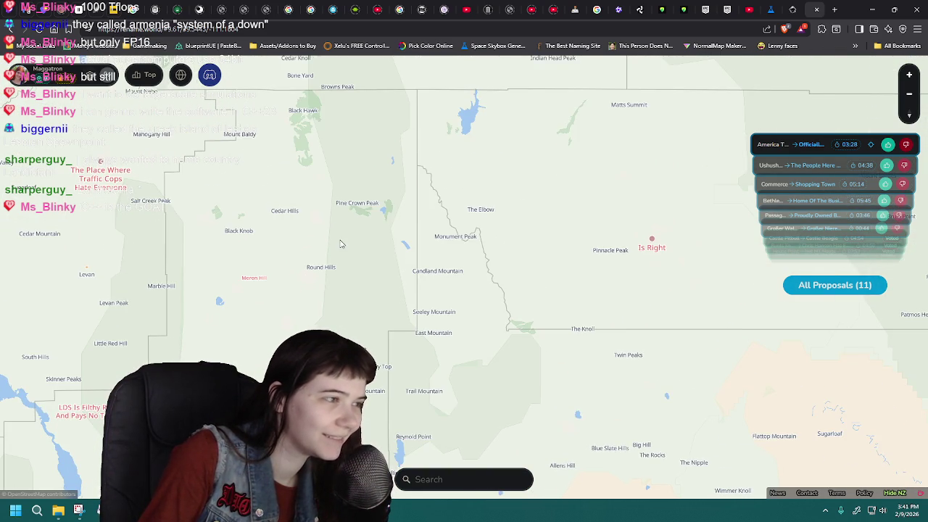
left_click_drag(252, 285, 326, 297)
left_click(330, 289)
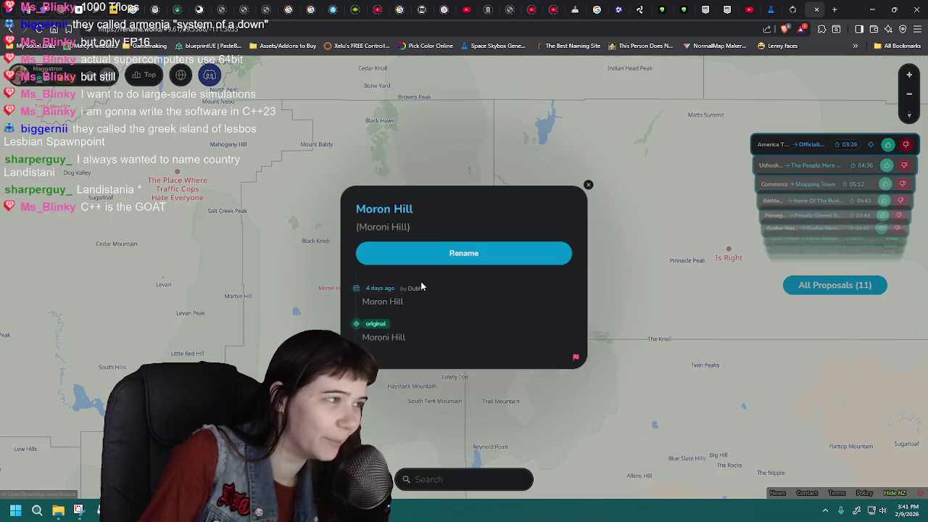
left_click(644, 250)
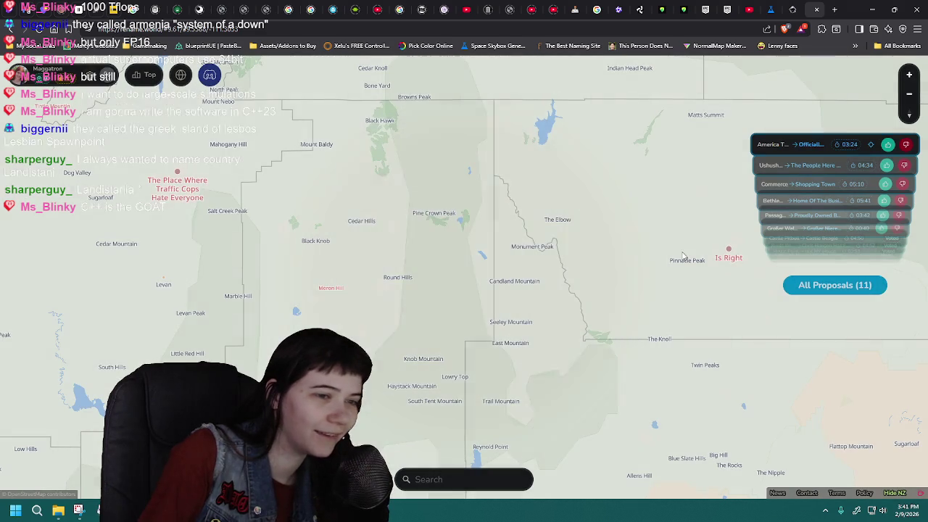
Step: Review Is Right's proposal history and start a rename challenge for it
left_click(728, 258)
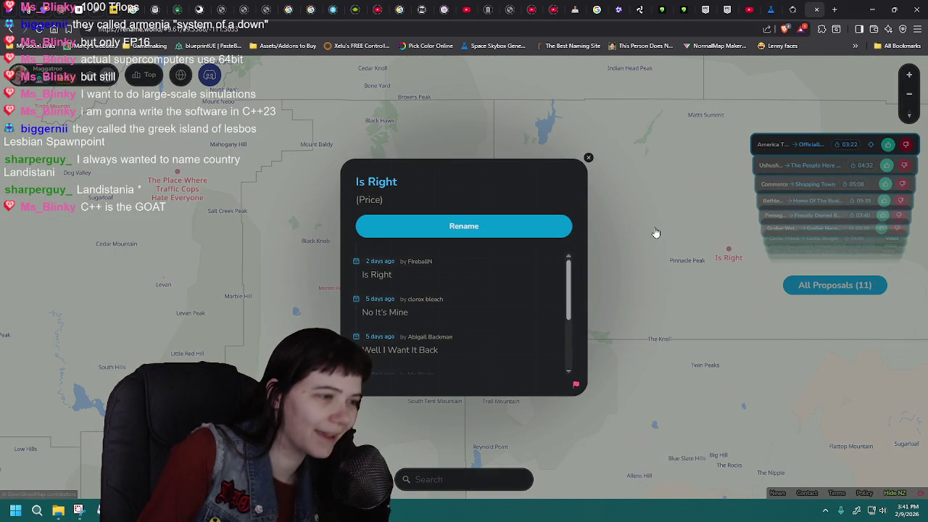
scroll(507, 320, "down", 4)
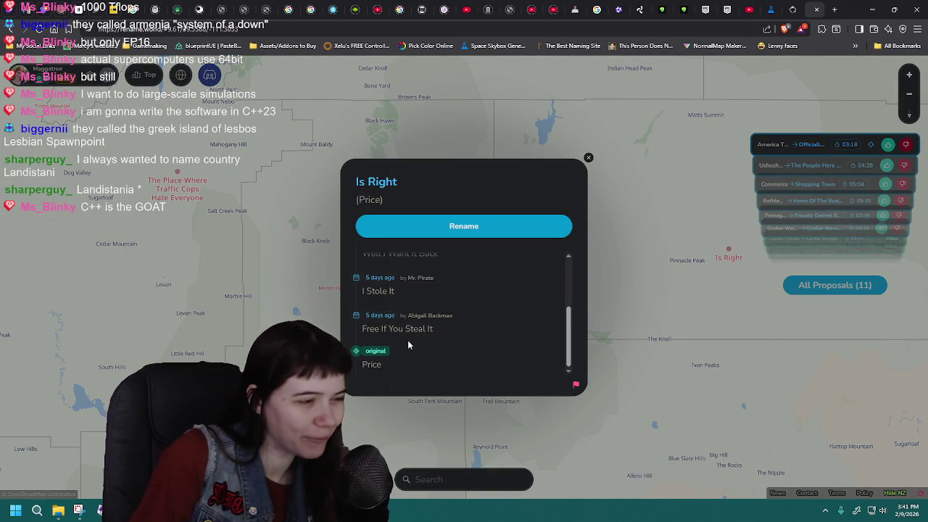
scroll(464, 352, "up", 1)
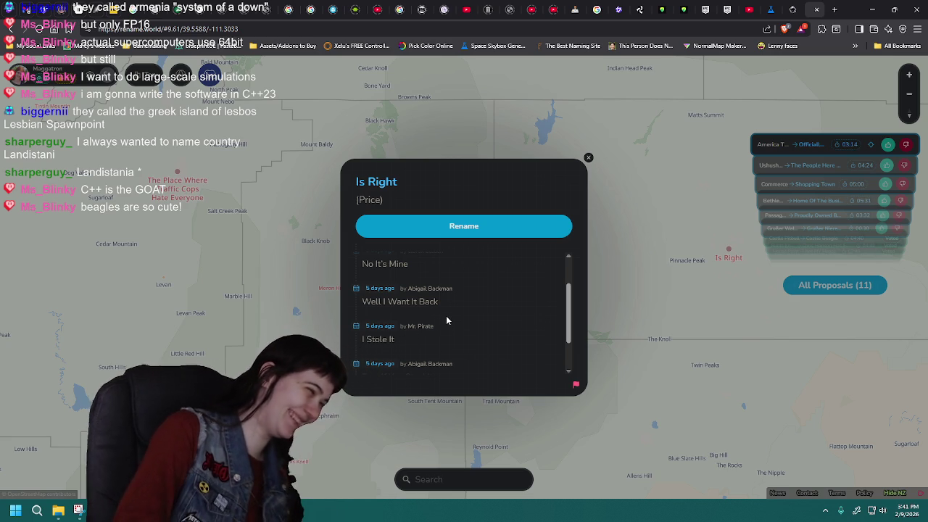
scroll(447, 319, "up", 1)
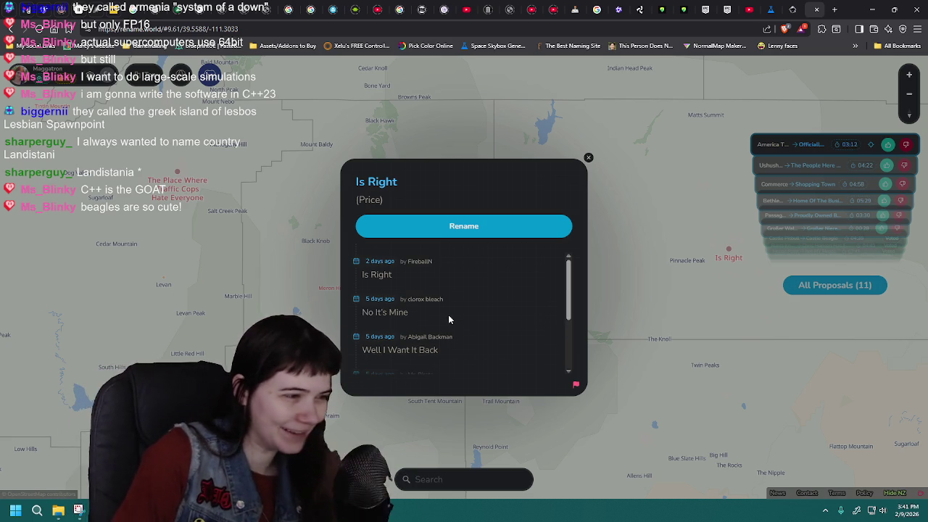
left_click(490, 230)
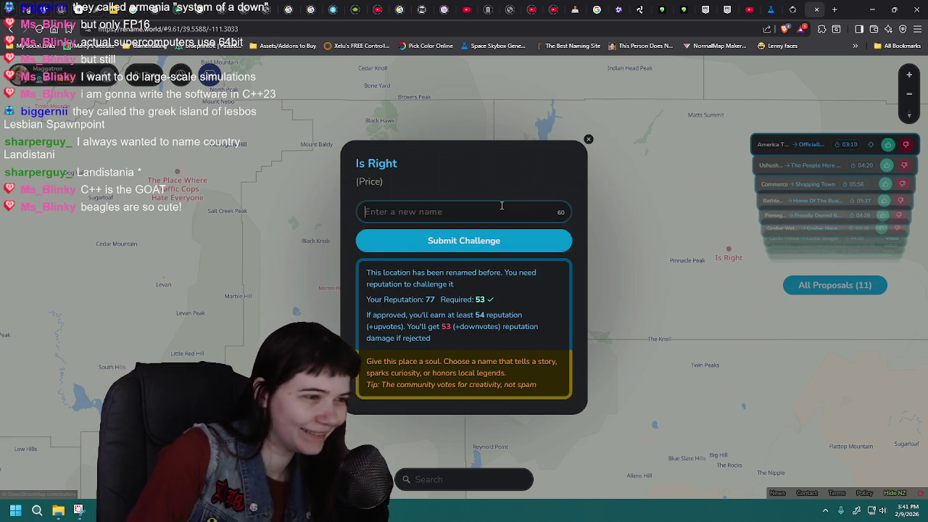
Step: Type a new name for Is Right, fix a stray character, and submit the challenge
left_click(501, 205)
type("Mine n")
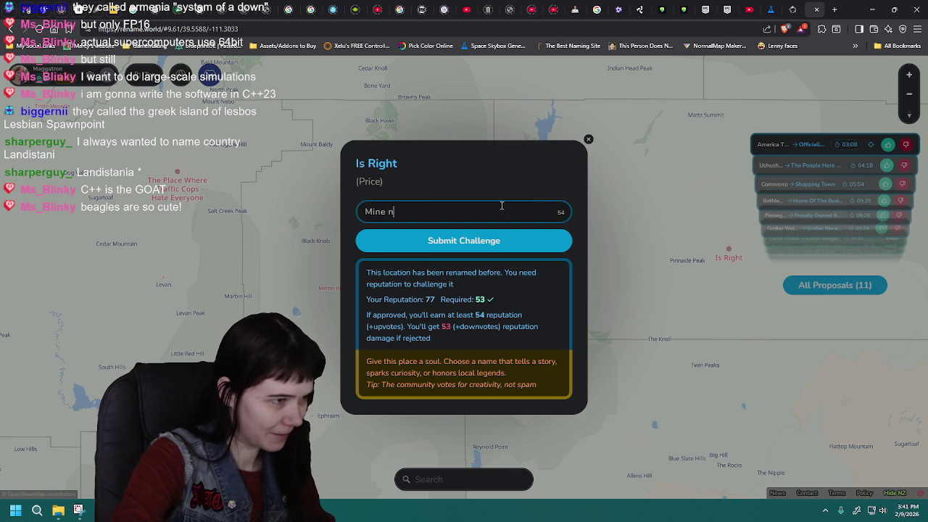
type("S")
key("BackSpace")
key("BackSpace")
type("now ")
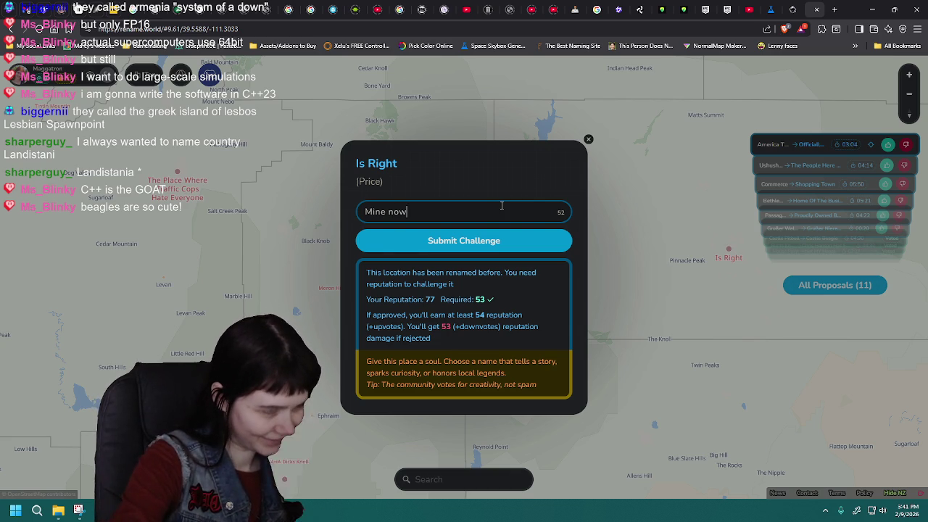
type("sucker")
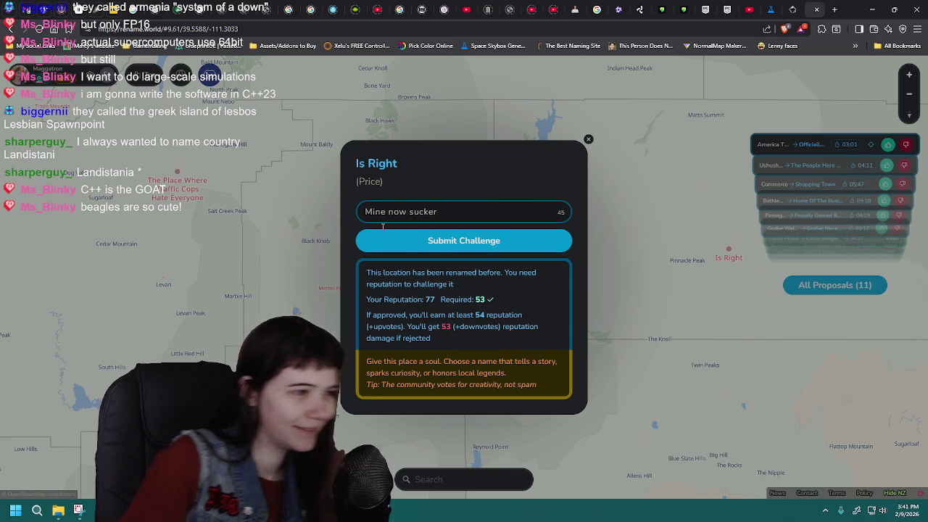
left_click(384, 237)
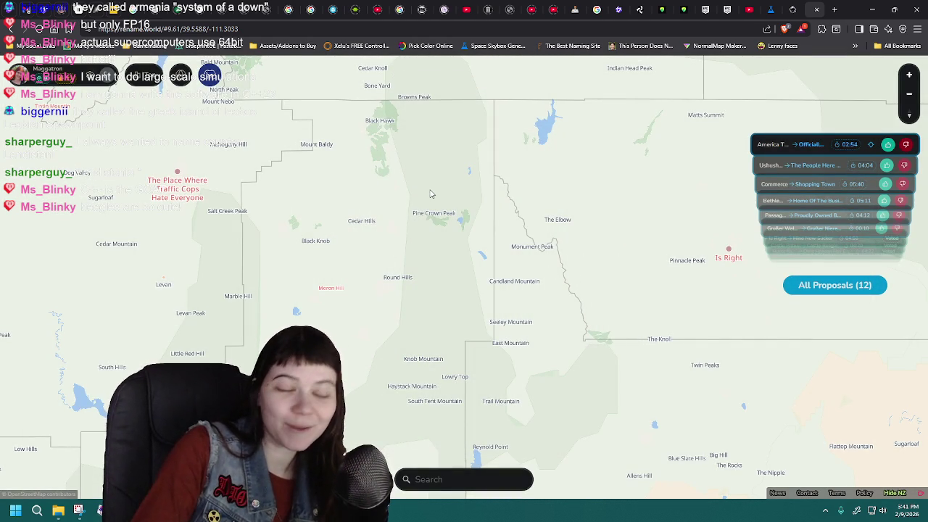
mouse_move(431, 194)
left_mouse_down()
mouse_move(389, 207)
mouse_move(451, 257)
left_mouse_up()
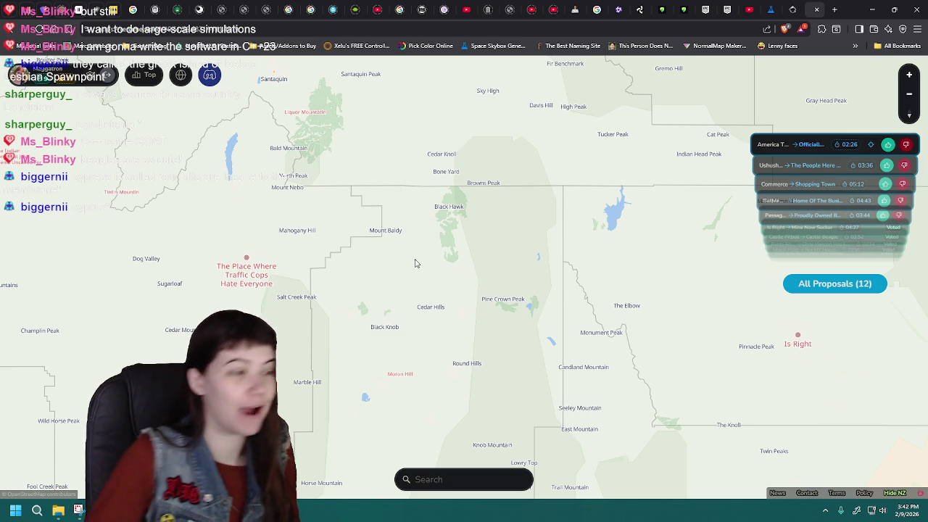
Step: Pan the map north-west toward Liquor Mountain and Santaquin Peak
left_click_drag(415, 263, 430, 319)
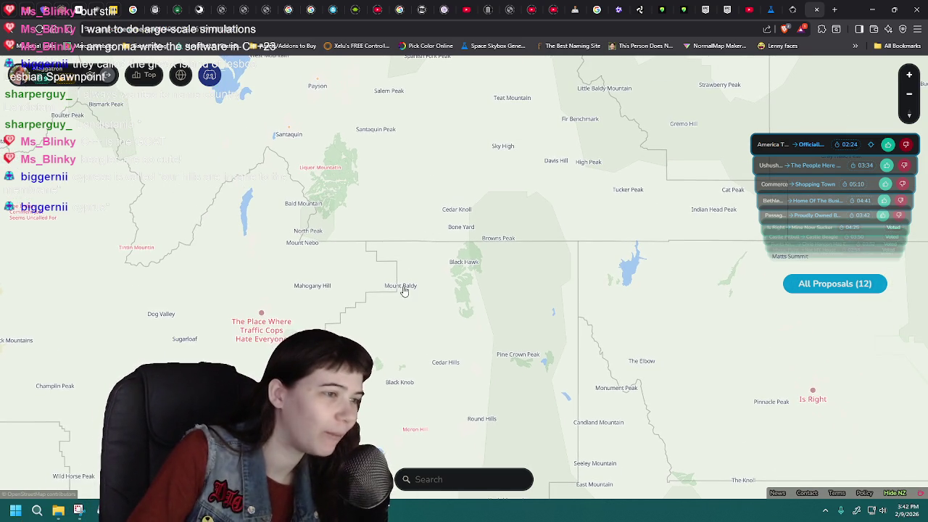
left_click_drag(344, 259, 416, 276)
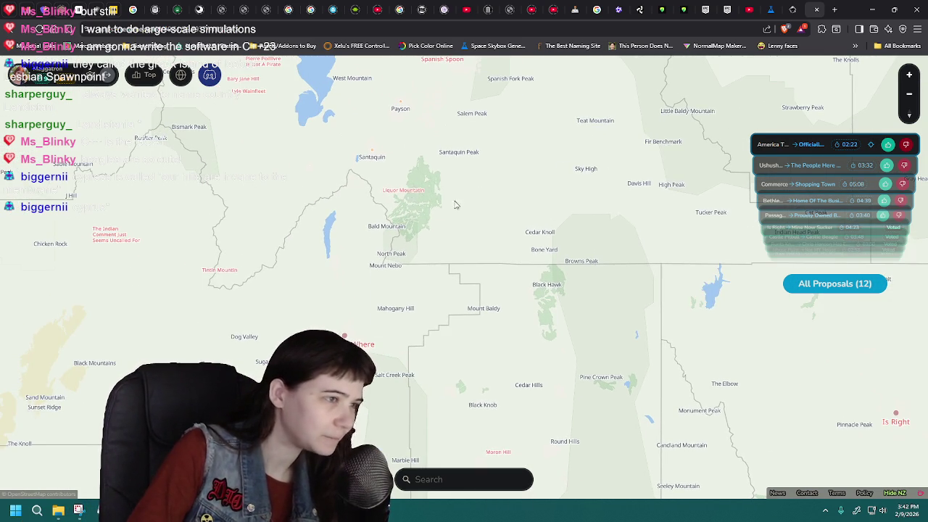
Step: Submit a rename challenge proposing 'Luqour Moutanin' for Liquor Mountain, correcting typos
left_click(446, 205)
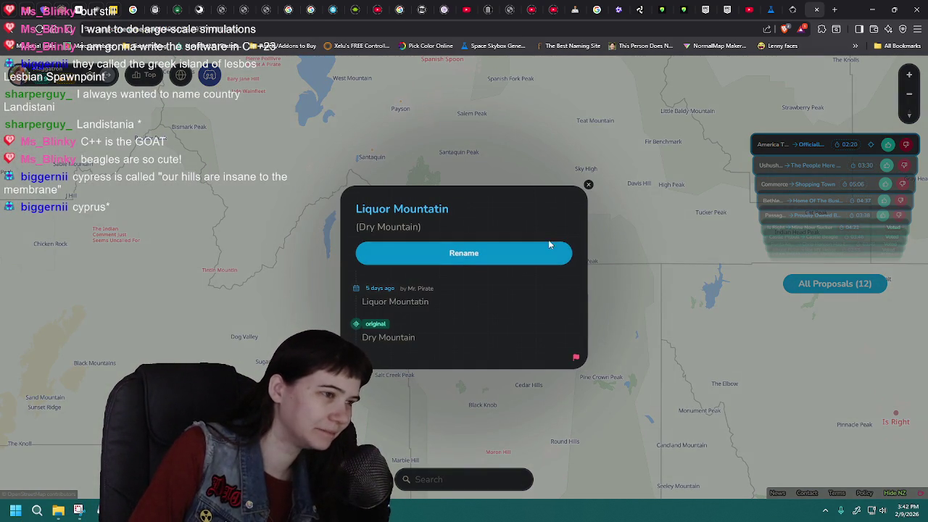
left_click(445, 255)
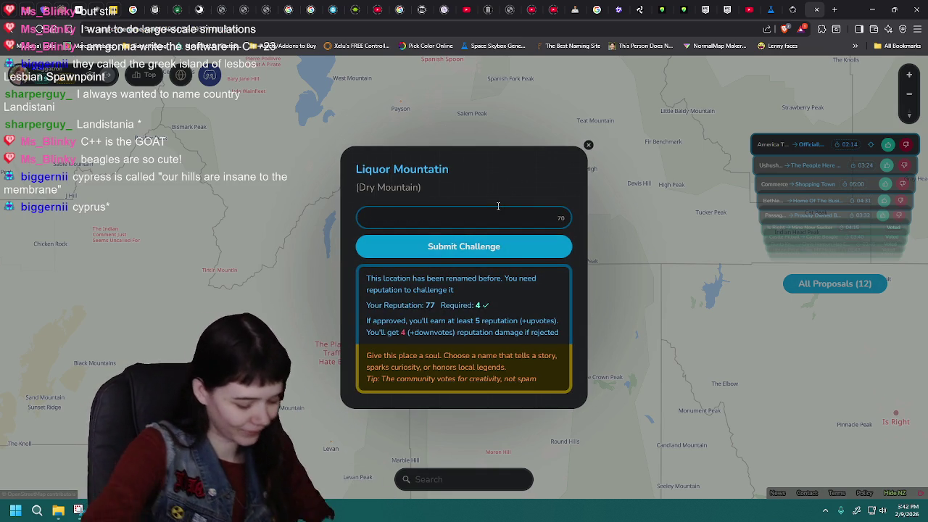
key("Return")
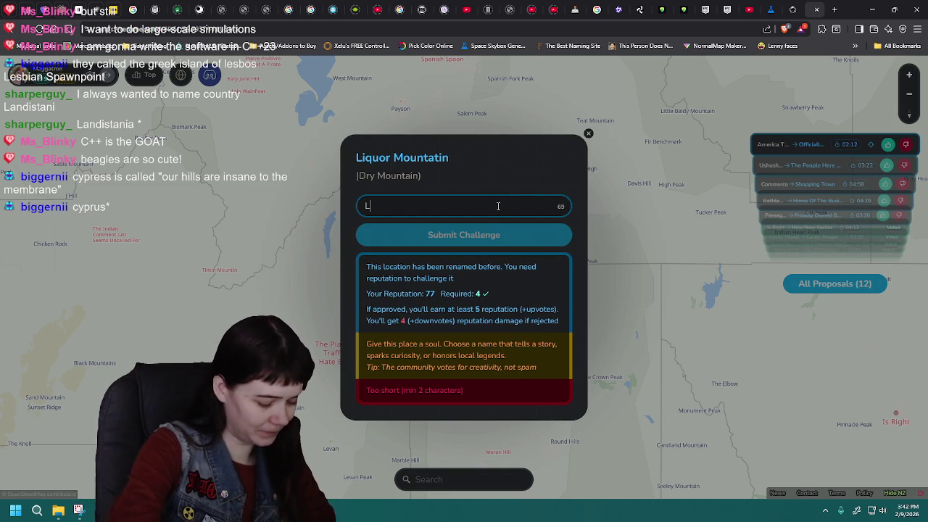
type("L:")
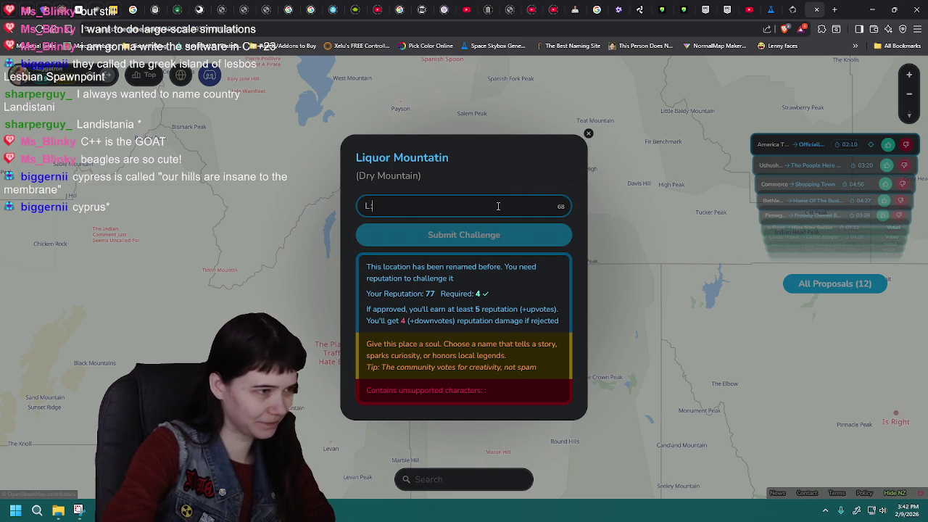
type("iiqu")
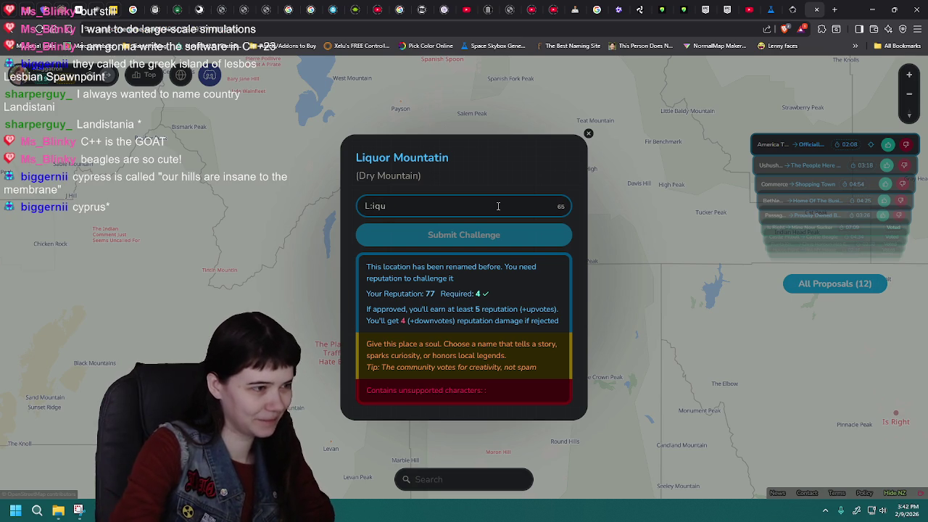
key("BackSpace")
type("iqu")
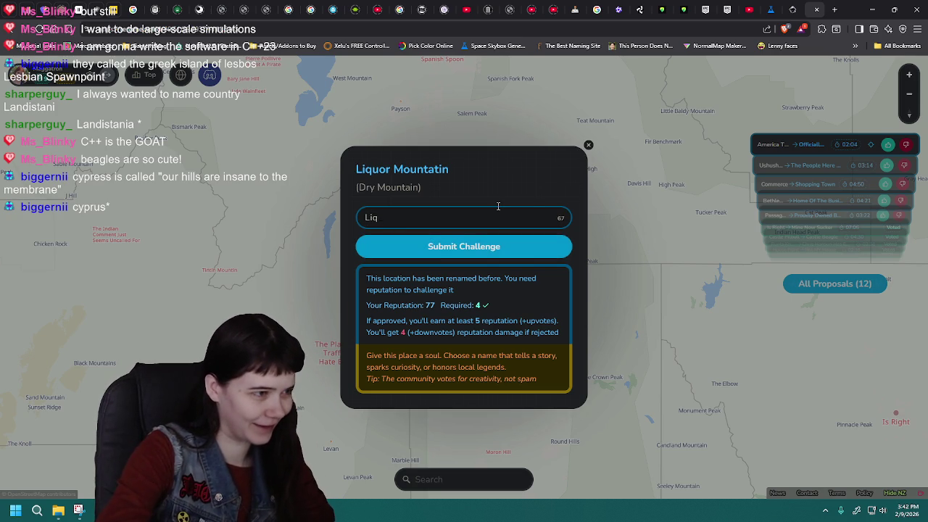
key("BackSpace")
key("BackSpace")
key("BackSpace")
type("Luqour")
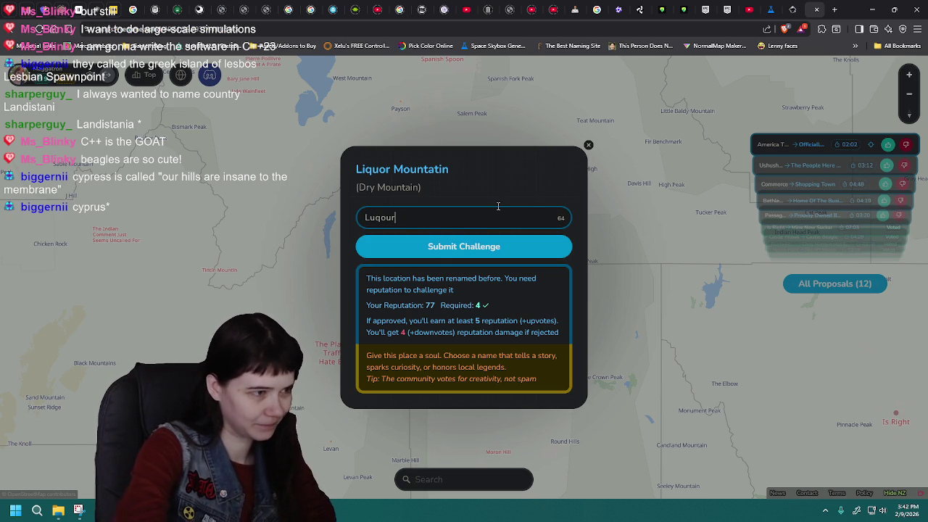
type(" Moutanin")
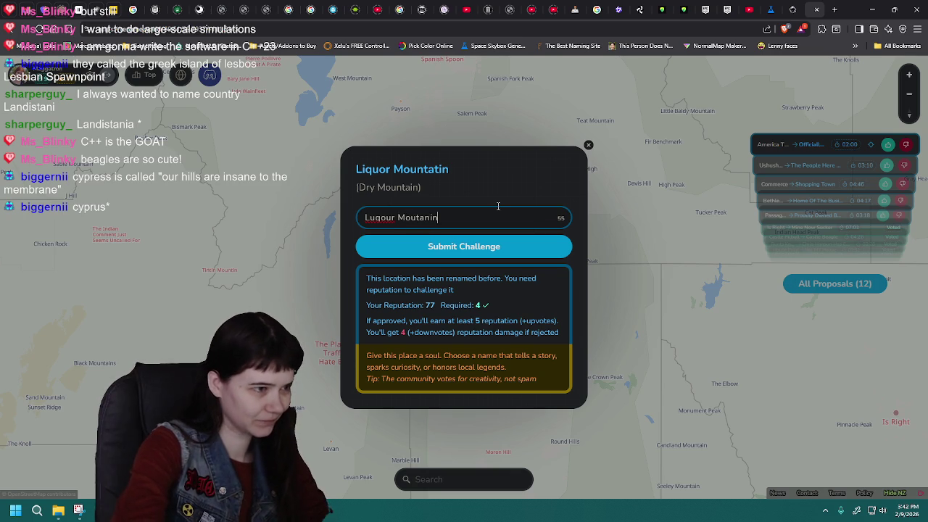
left_click(535, 246)
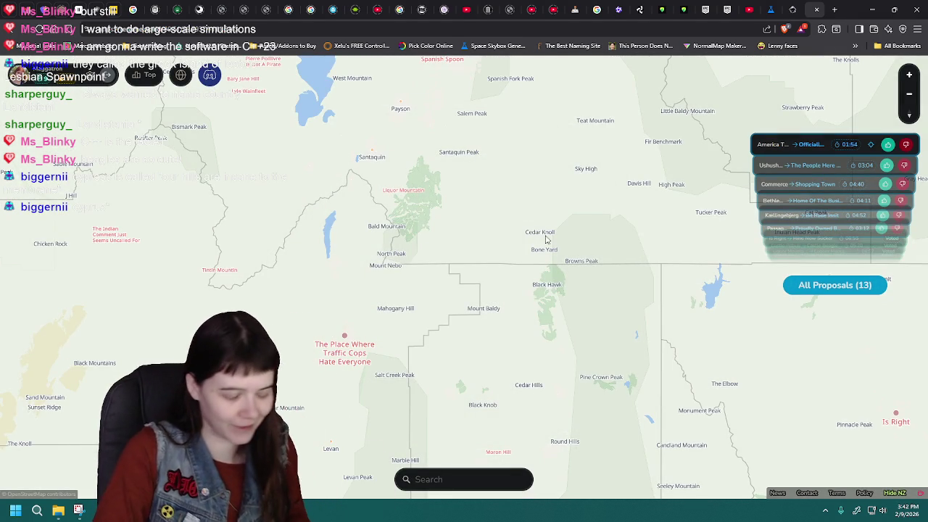
left_click(589, 174)
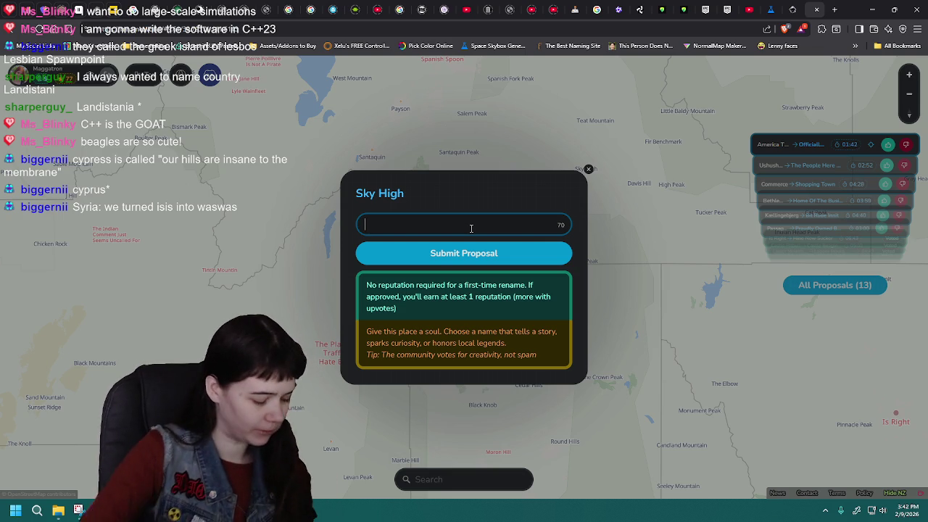
Step: Propose 'HERO' as Sky High's new name, trimming the extra o's
type("HER")
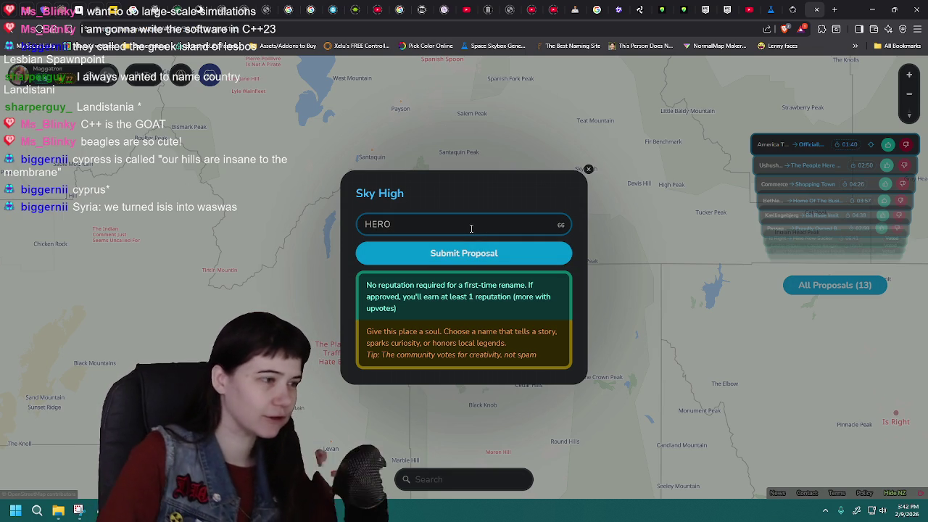
type("OO")
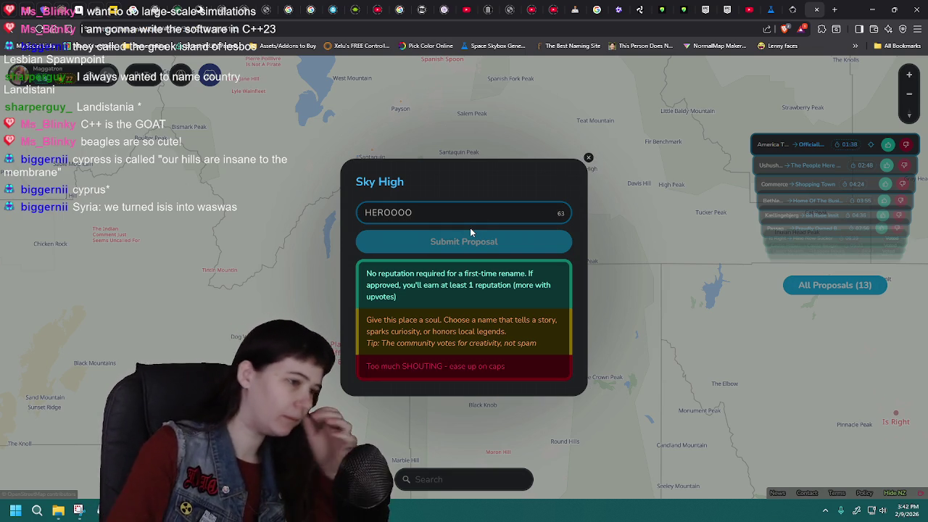
key("BackSpace")
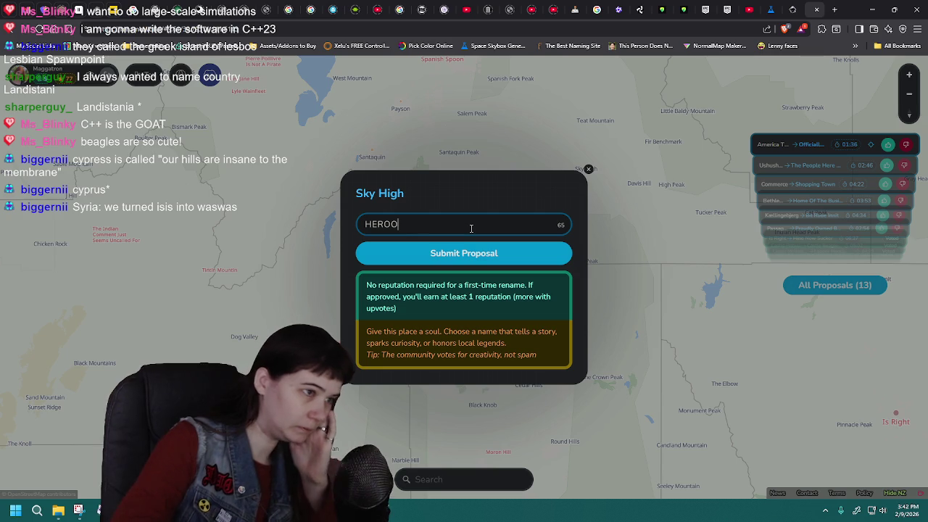
type("ooo")
key("BackSpace")
key("BackSpace")
key("BackSpace")
type("ooo")
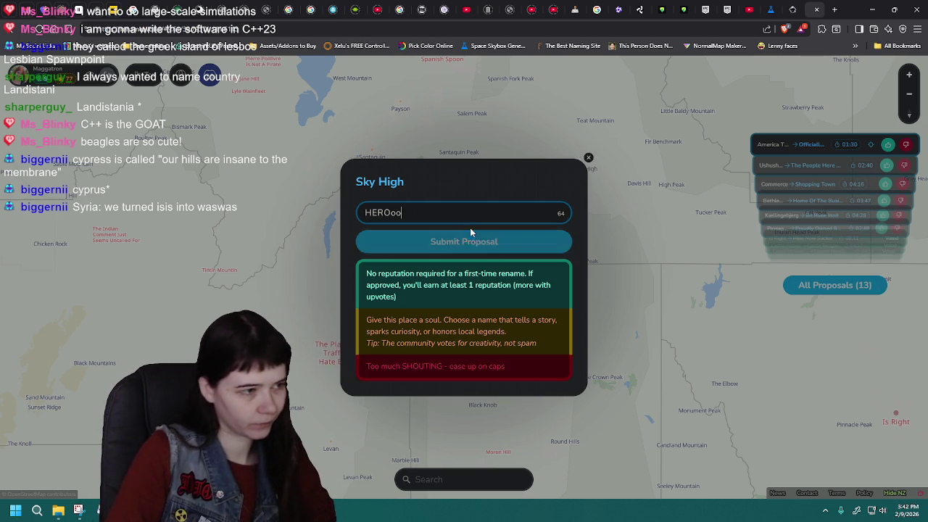
key("BackSpace")
key("BackSpace")
key("BackSpace")
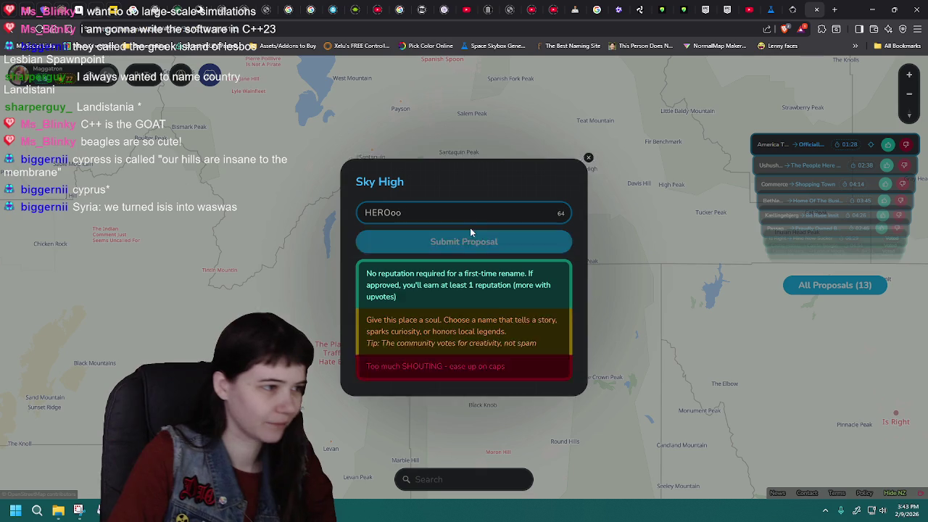
left_click(482, 255)
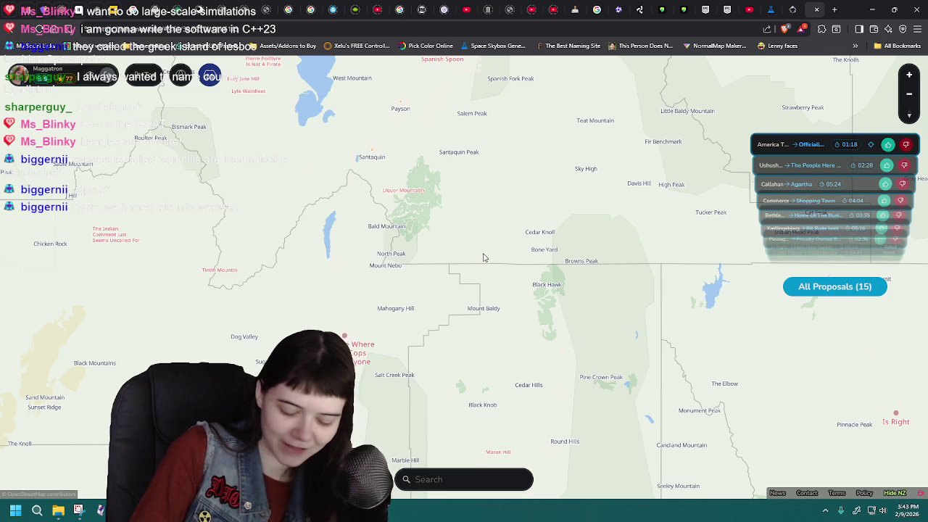
left_click_drag(482, 244, 461, 272)
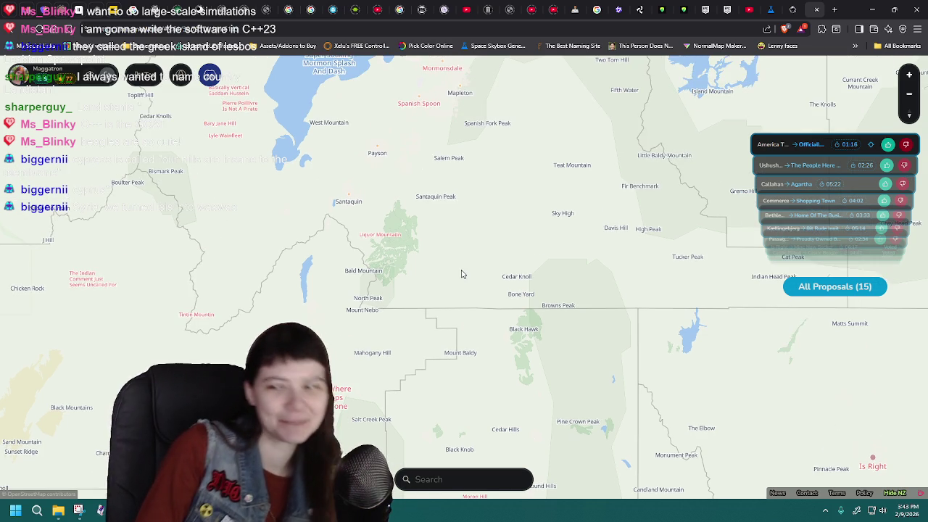
left_click_drag(279, 252, 454, 251)
left_click(366, 315)
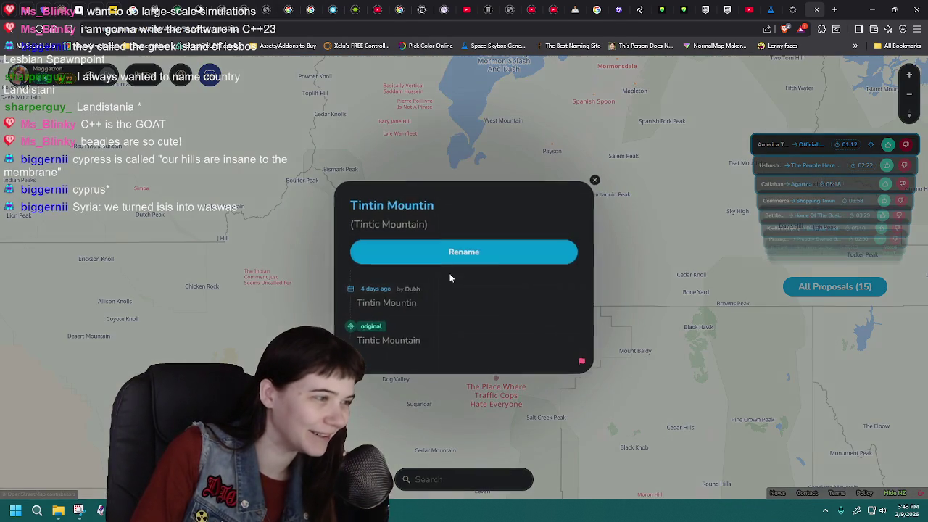
left_click(301, 218)
left_click(262, 283)
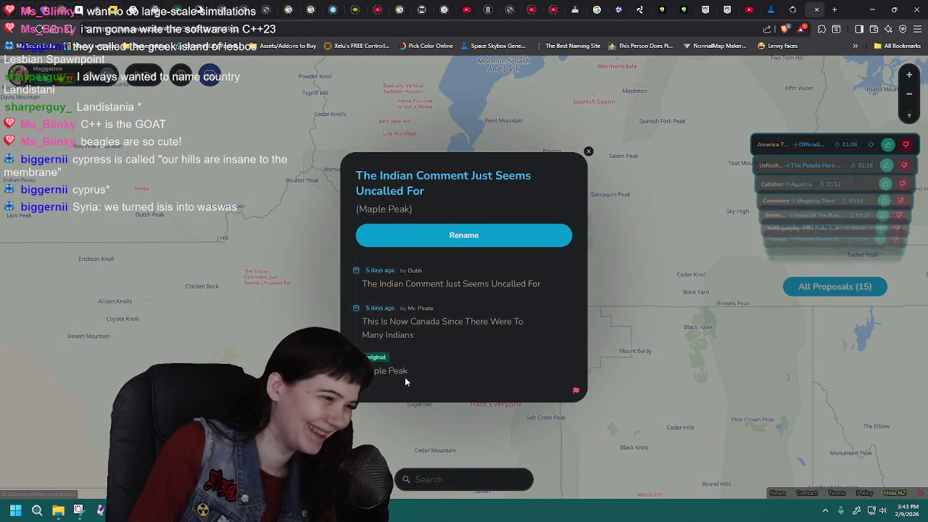
left_click_drag(406, 375, 360, 371)
left_click_drag(381, 321, 415, 336)
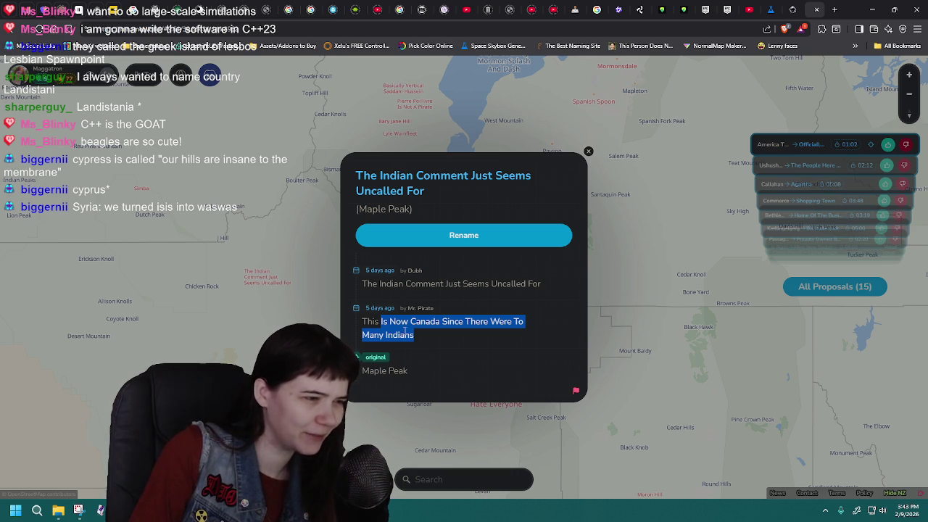
left_click_drag(379, 283, 534, 284)
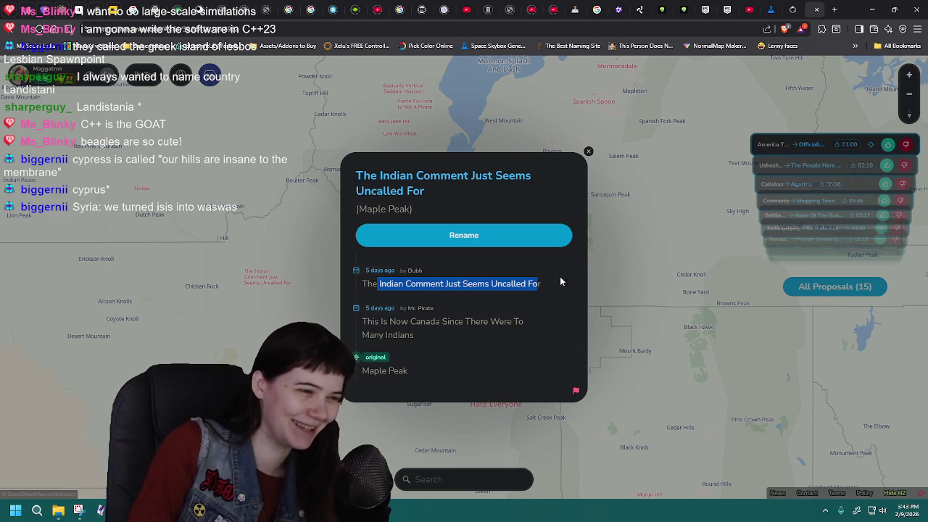
left_click(520, 283)
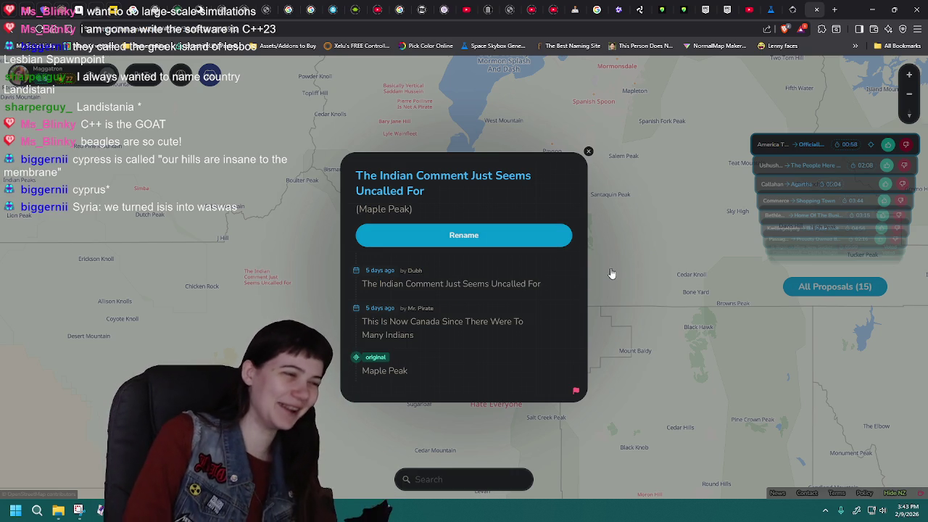
left_click(502, 275)
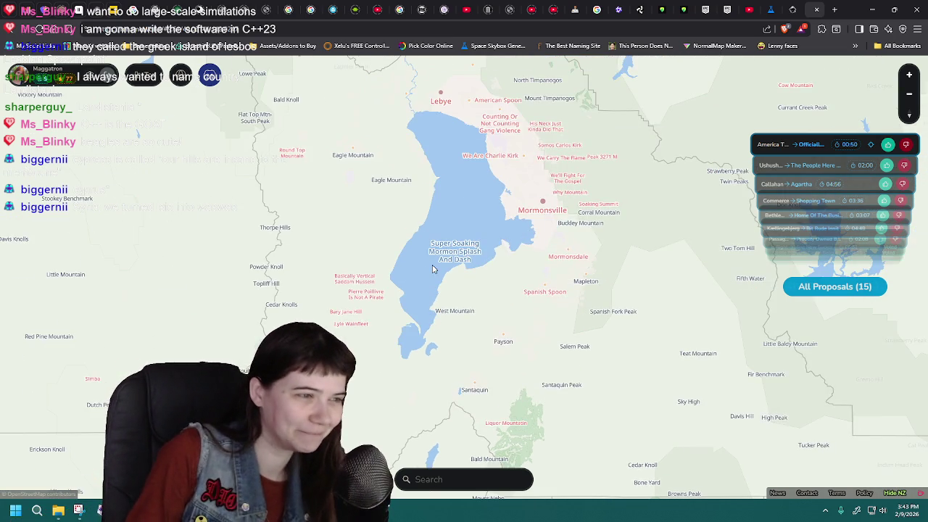
left_click(445, 253)
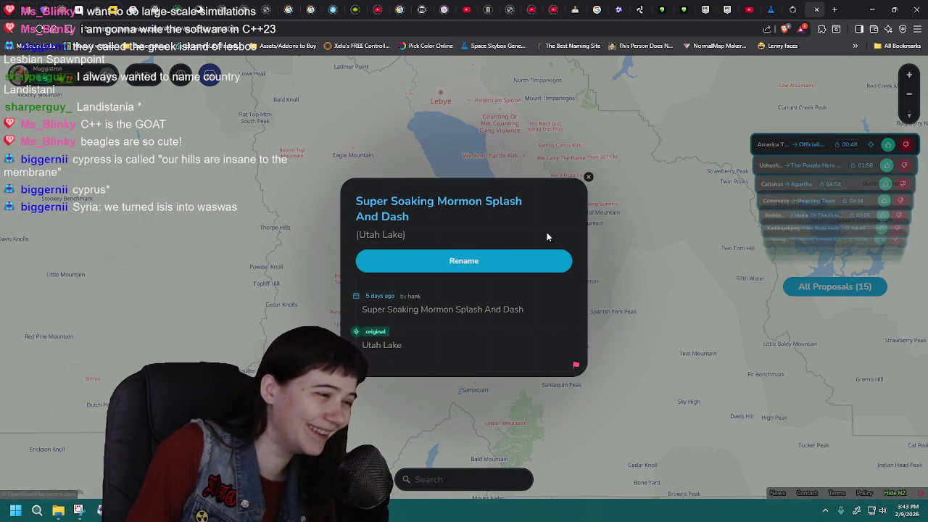
left_click(531, 159)
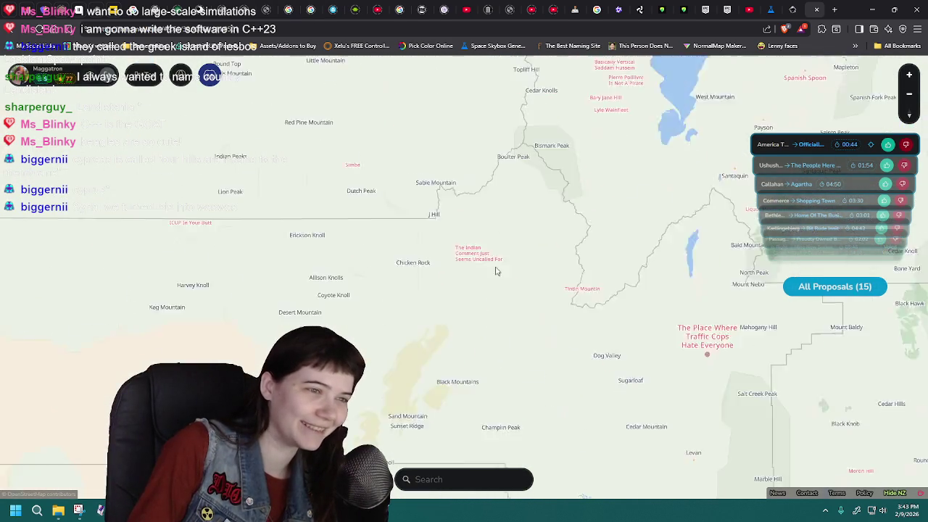
mouse_move(361, 244)
left_mouse_down()
mouse_move(406, 268)
mouse_move(417, 255)
left_mouse_up()
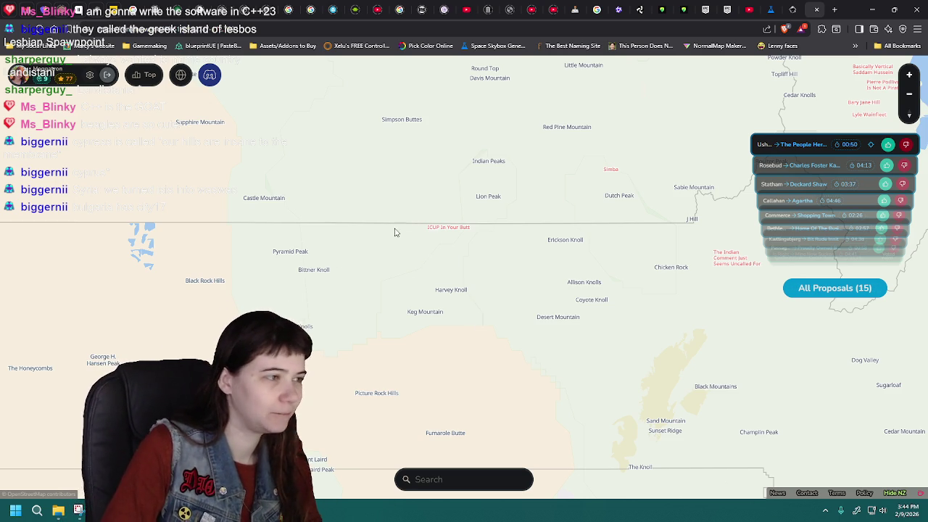
Step: Pan and zoom the map northward
left_click_drag(395, 232, 443, 276)
left_click_drag(433, 222, 420, 269)
scroll(432, 262, "down", 1)
left_click_drag(470, 204, 460, 240)
left_click_drag(416, 158, 431, 261)
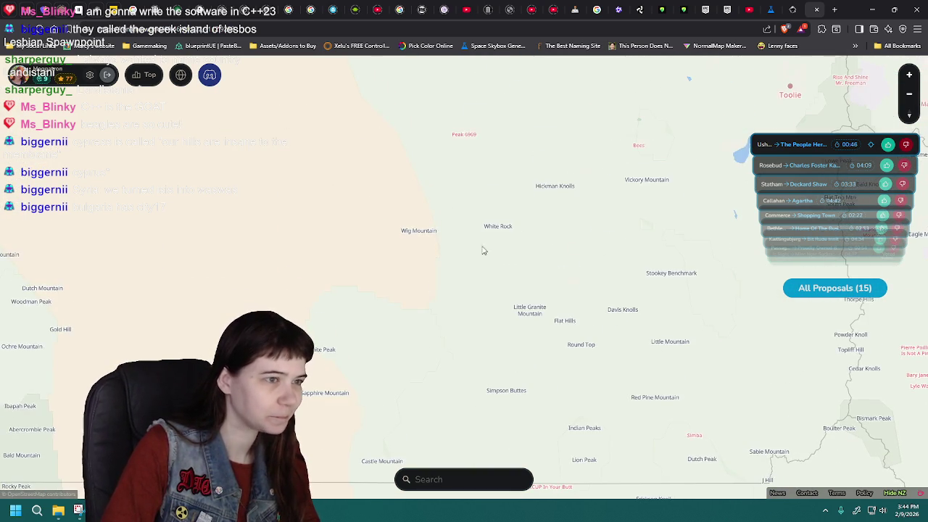
left_click_drag(483, 250, 434, 283)
left_click_drag(445, 222, 442, 271)
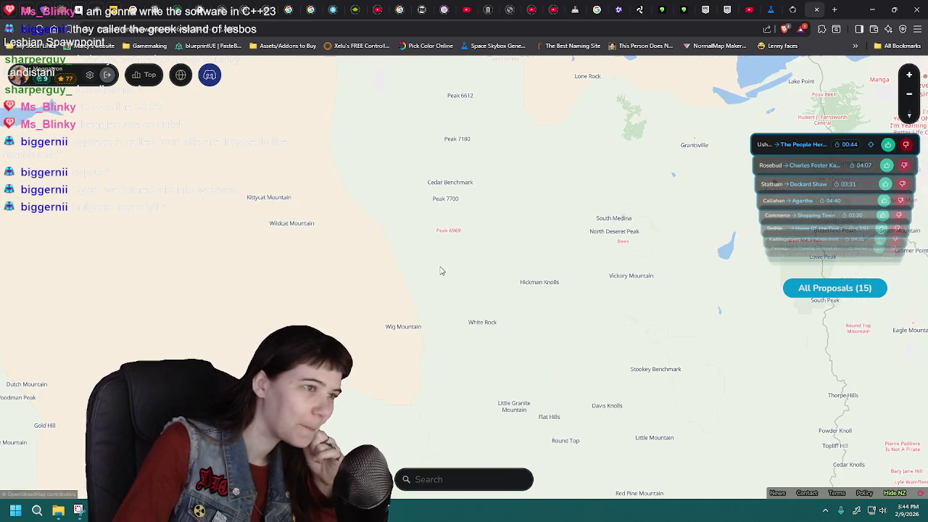
scroll(514, 242, "down", 1)
Step: Pan northeast toward the lake and check the Arthur Morgan place details
left_click_drag(514, 242, 439, 287)
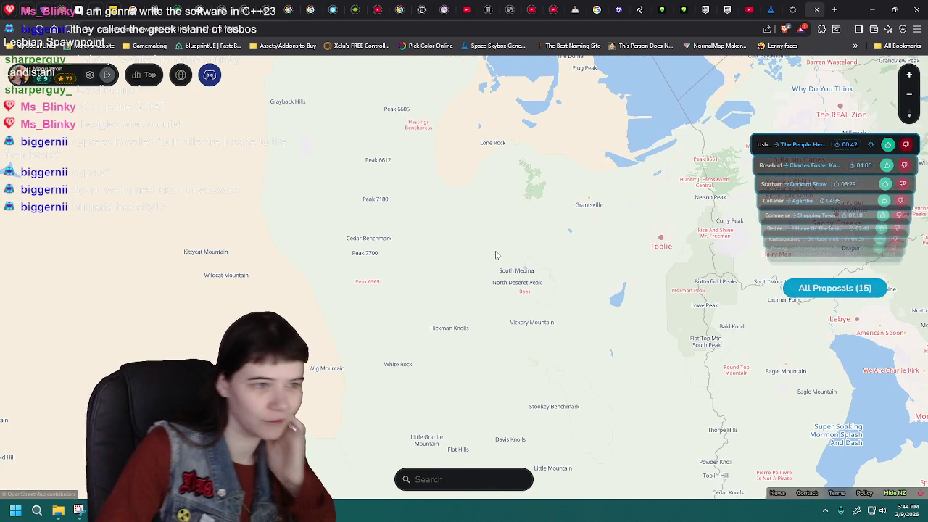
scroll(496, 255, "down", 1)
left_click_drag(551, 246, 406, 275)
mouse_move(567, 235)
left_mouse_down()
mouse_move(486, 268)
mouse_move(522, 275)
mouse_move(493, 304)
left_mouse_up()
left_click_drag(589, 223, 538, 278)
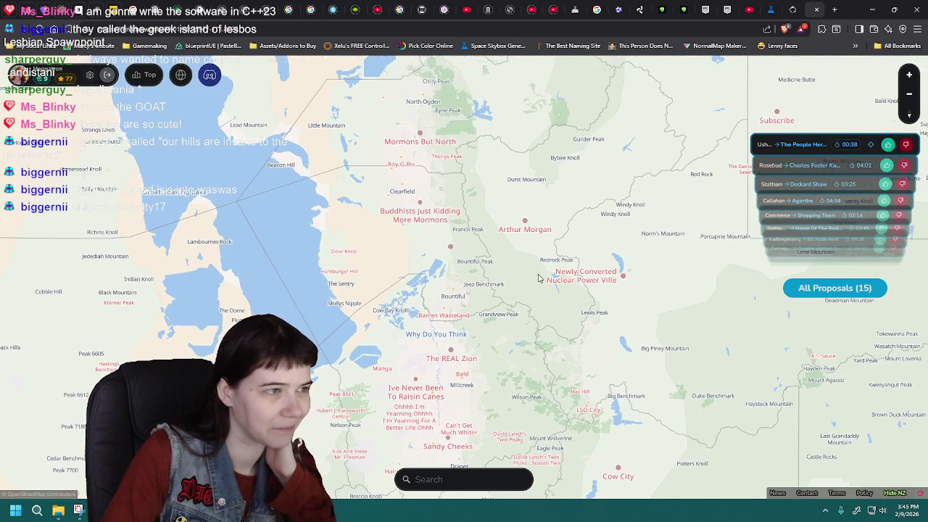
mouse_move(506, 143)
left_mouse_down()
mouse_move(493, 226)
mouse_move(507, 239)
left_mouse_up()
left_click(515, 305)
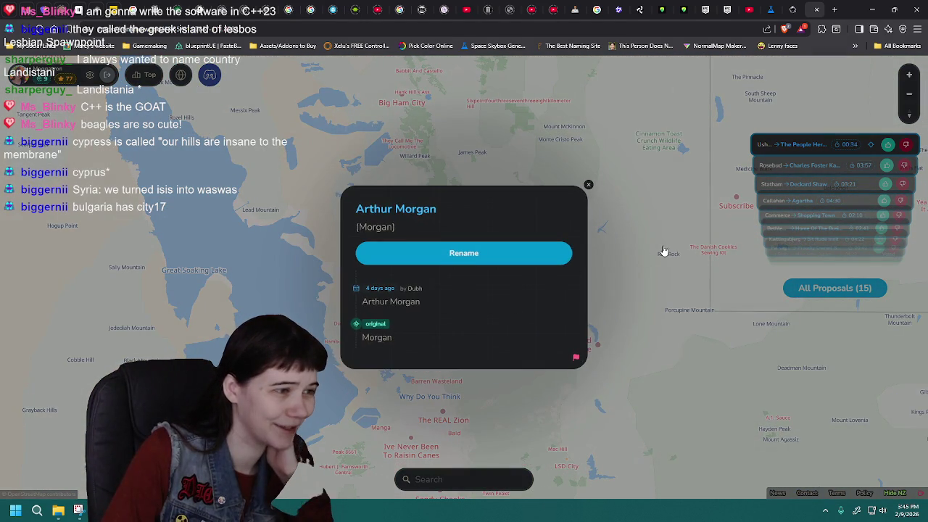
left_click(662, 251)
Step: Open SixPointFourThreeSevenThreeEightKilometer Hill (Fourmile Hill) and start a rename challenge
mouse_move(663, 251)
left_mouse_down()
mouse_move(630, 232)
mouse_move(601, 248)
left_mouse_up()
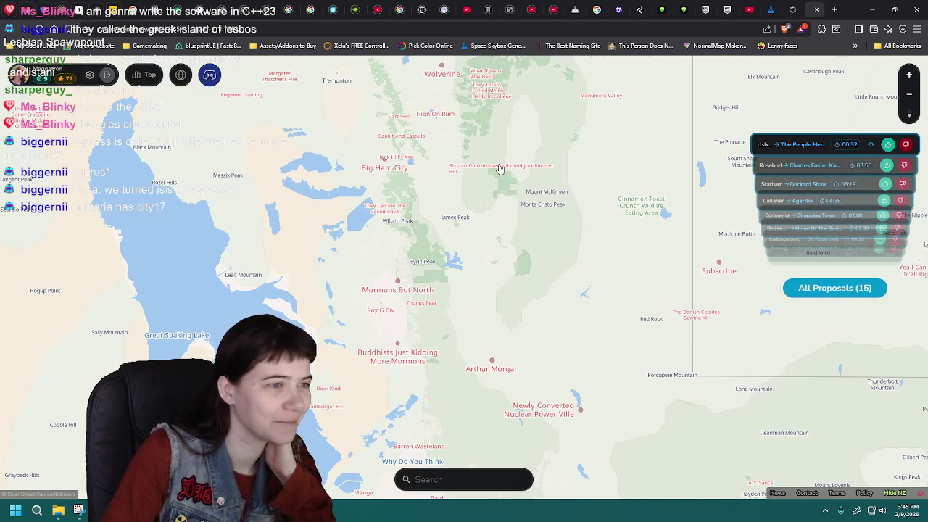
left_click(499, 168)
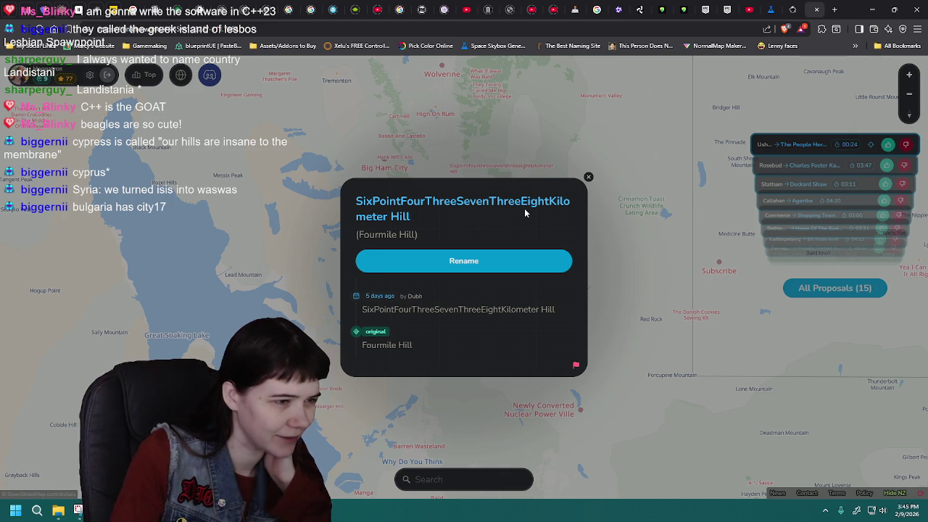
left_click(634, 254)
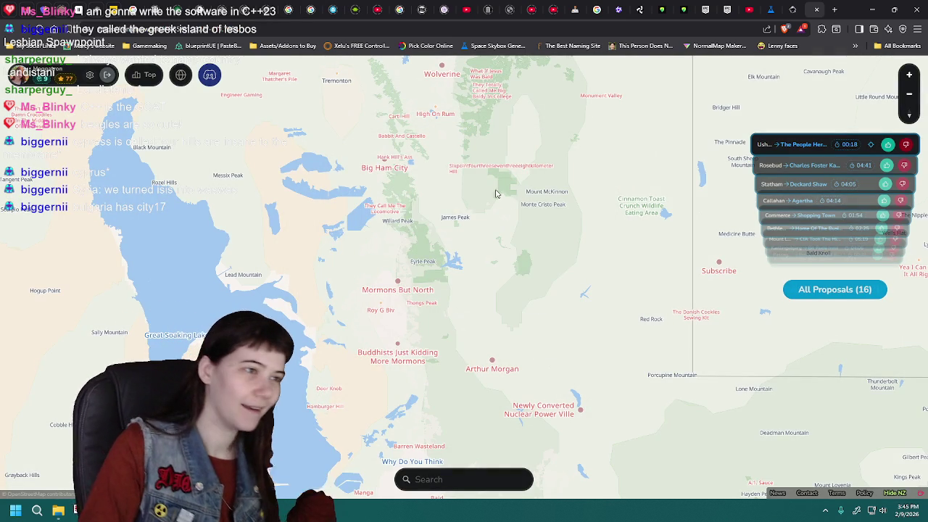
left_click(497, 167)
left_click(480, 220)
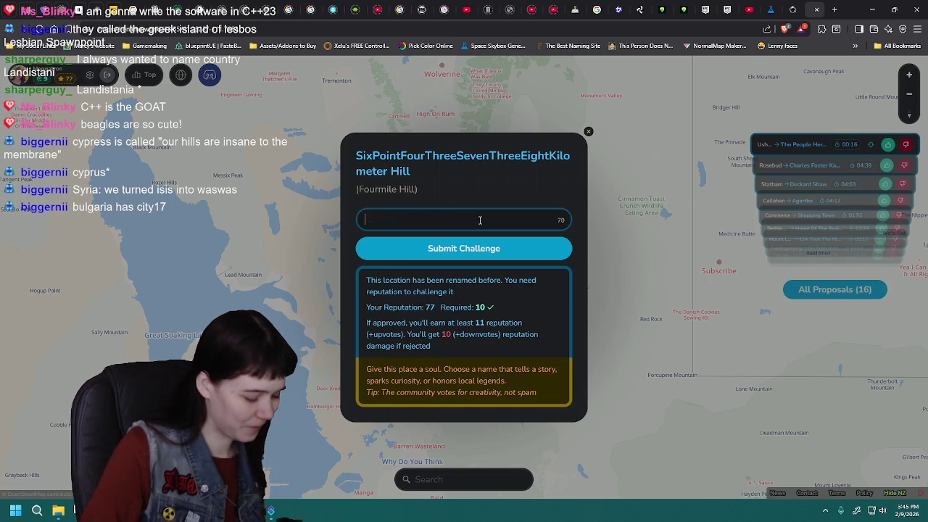
Step: Enter 'WhAT The hEll iS a KIlomETER' as the hill's new name and submit the challenge
type("Wh")
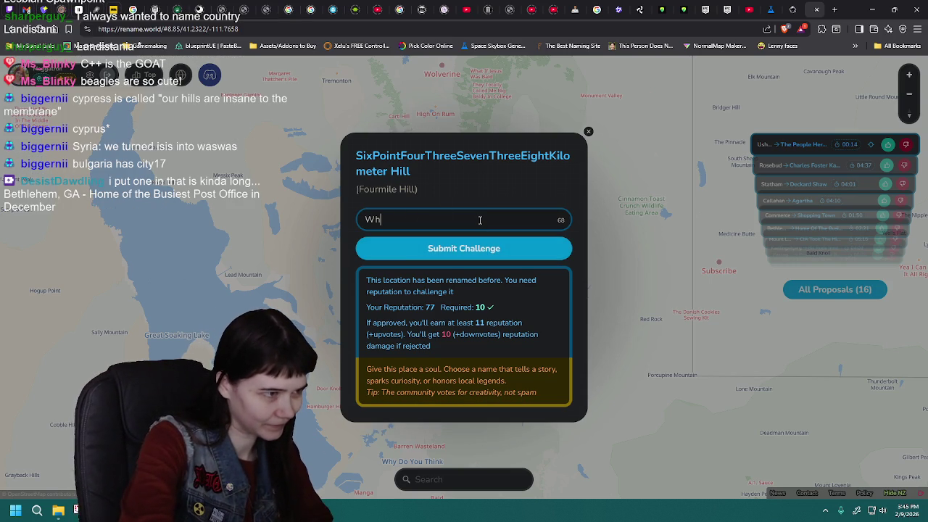
type("AT")
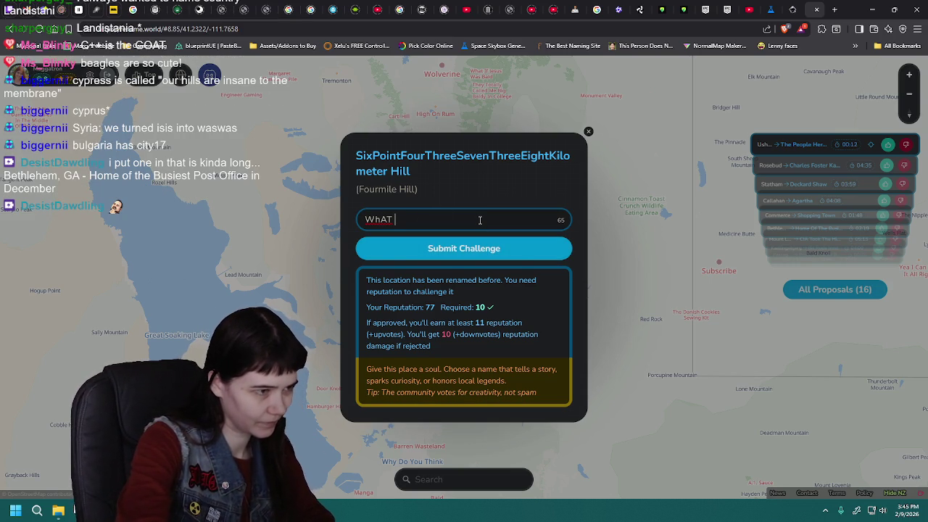
type("Th")
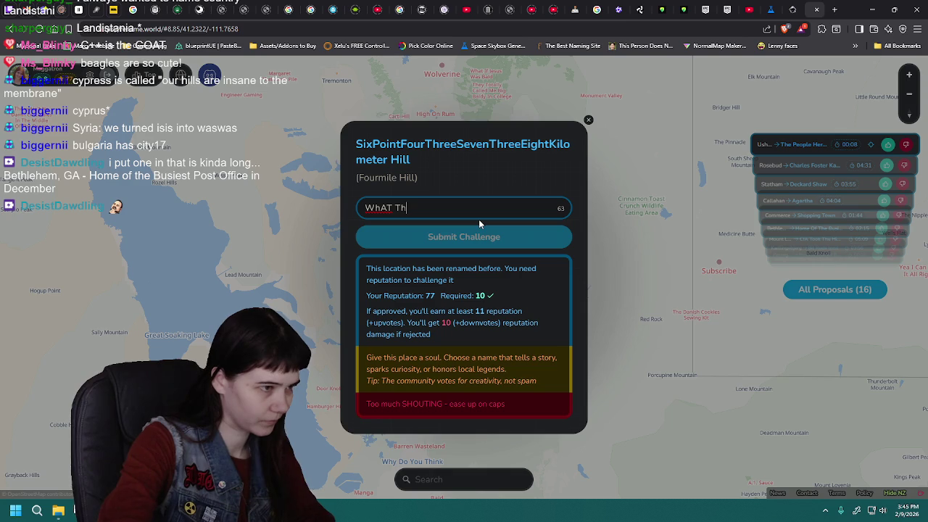
type("e ")
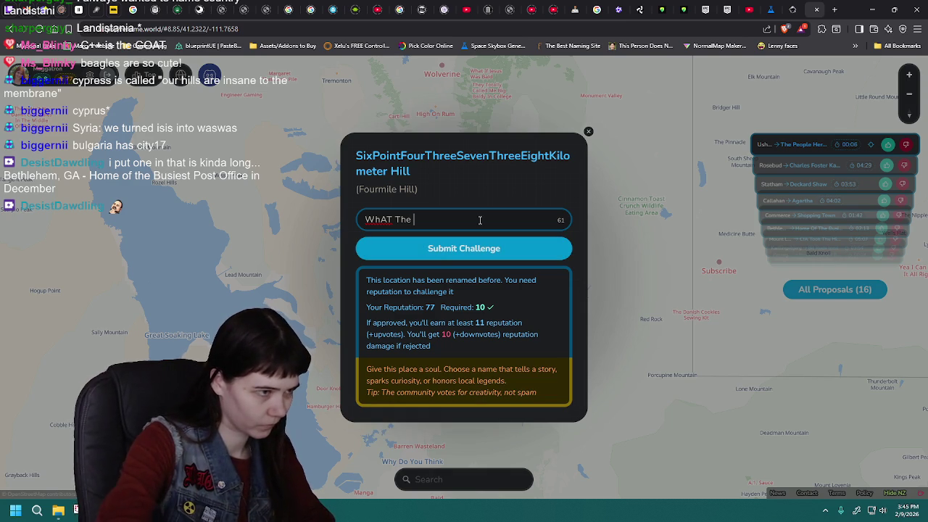
type("L")
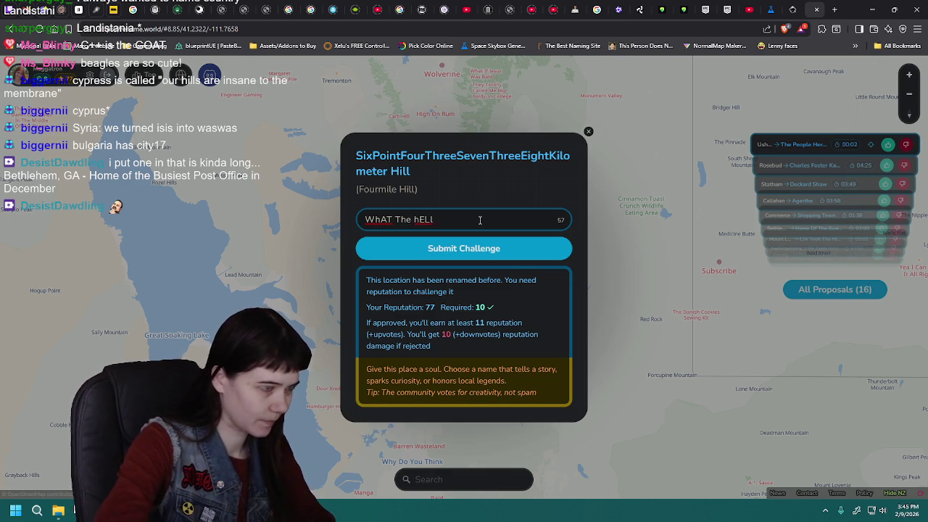
type("l")
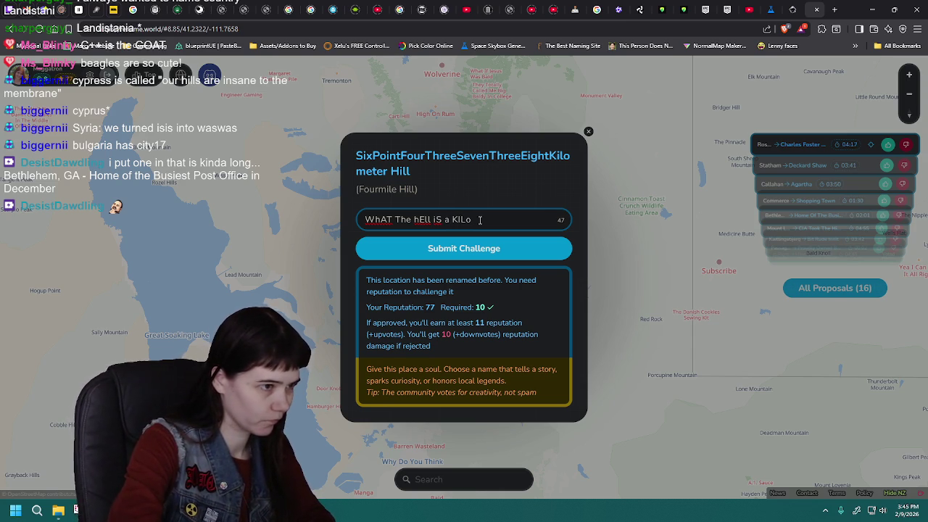
type("ETER")
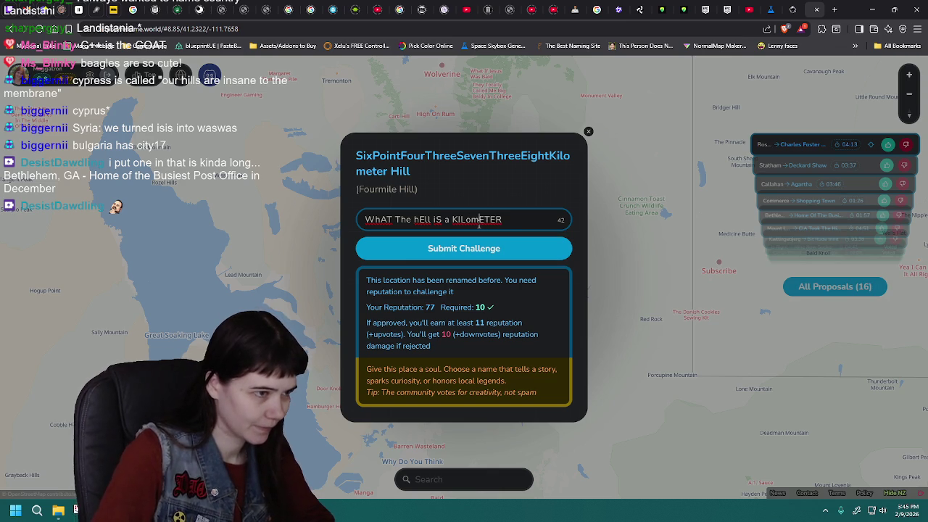
key("BackSpace")
key("BackSpace")
key("BackSpace")
type("LoMETER")
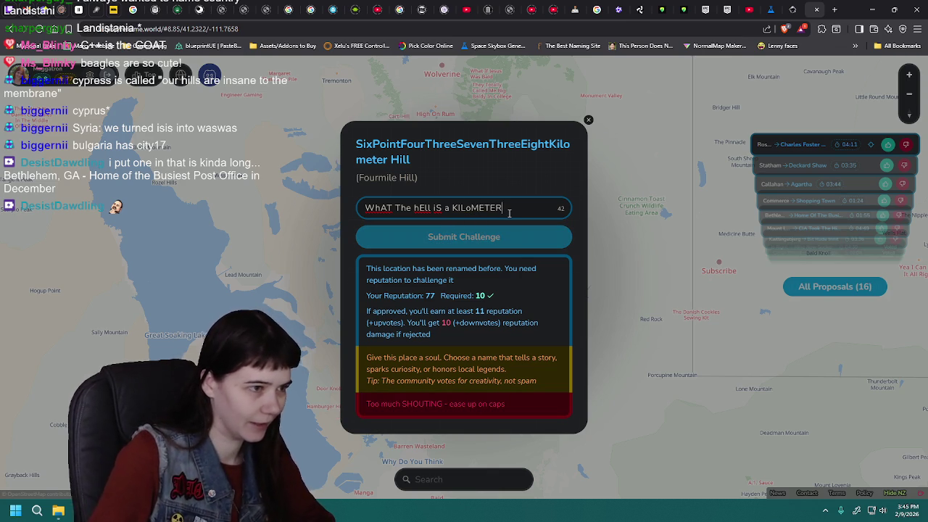
key("BackSpace")
key("BackSpace")
key("BackSpace")
type("m")
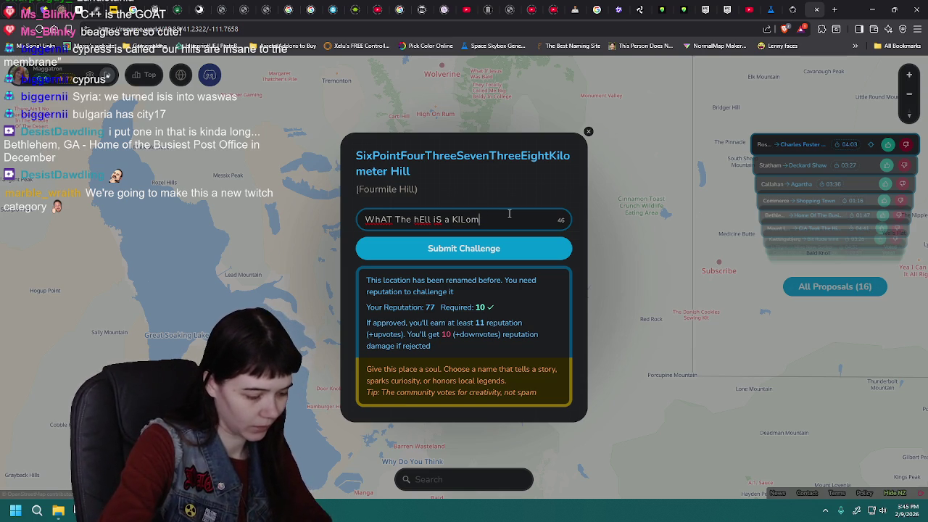
type("ER")
left_click(515, 248)
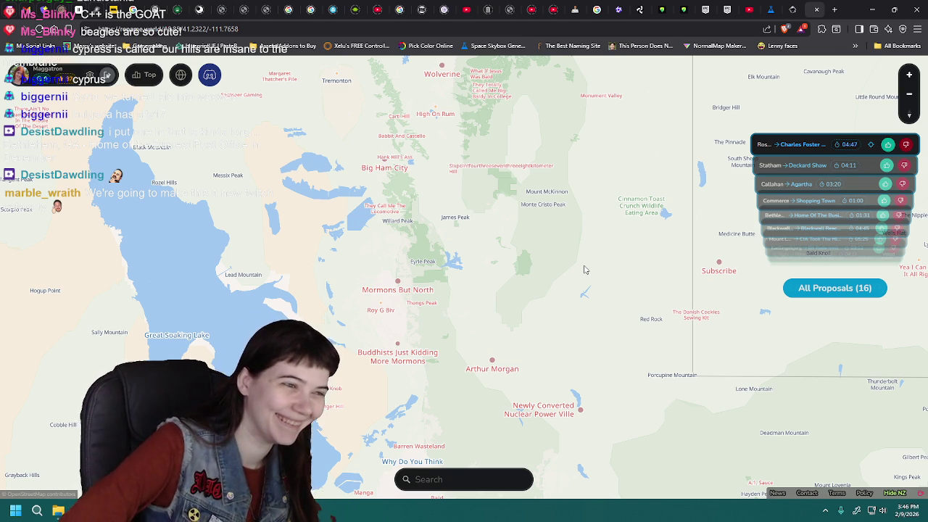
Step: Inspect the Cinnamon Toast Crunch Wildlife Eating Area details, then close them
left_click(641, 207)
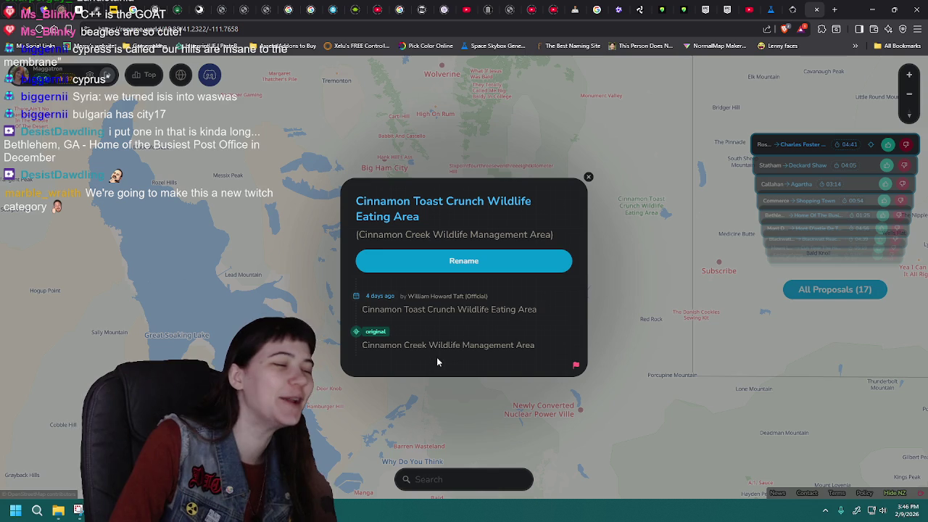
left_click_drag(465, 346, 537, 347)
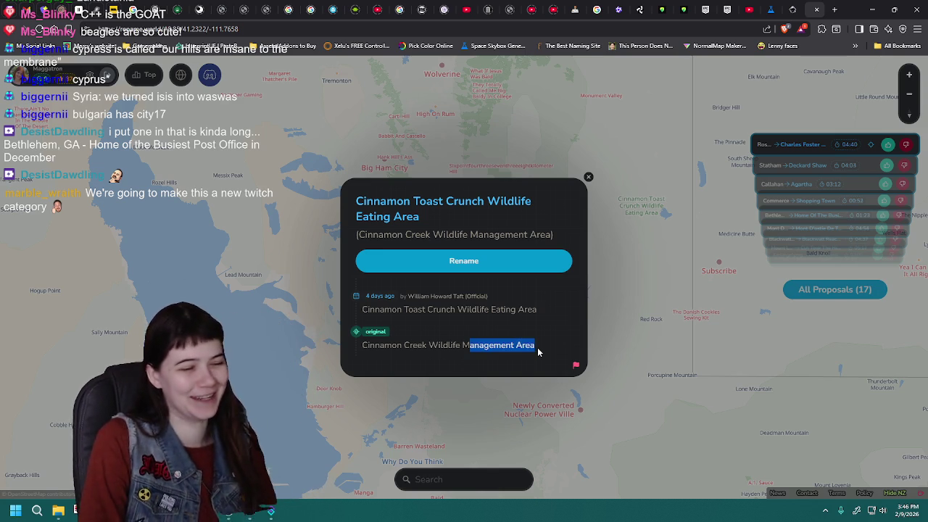
left_click(633, 301)
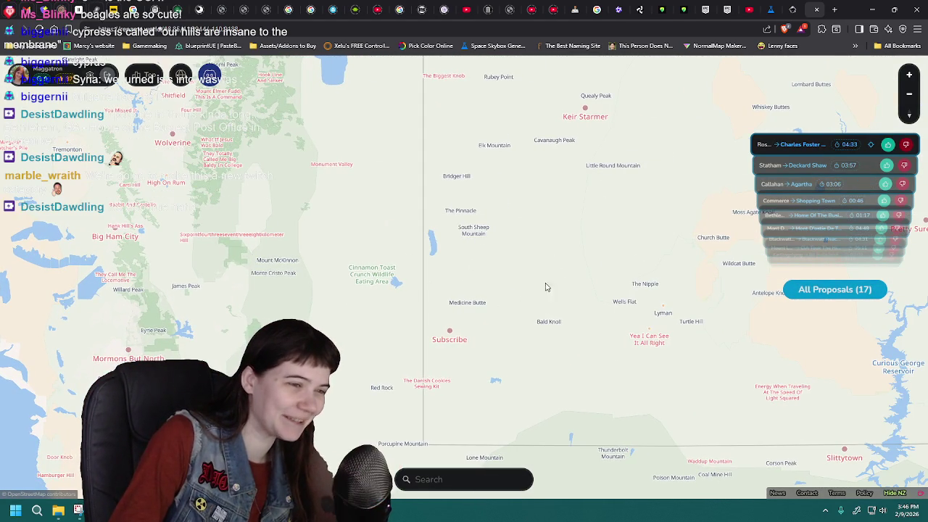
Step: Pan to the Green River area and view the Looks Blue To Me history
left_click_drag(546, 285, 465, 317)
left_click_drag(439, 240, 506, 289)
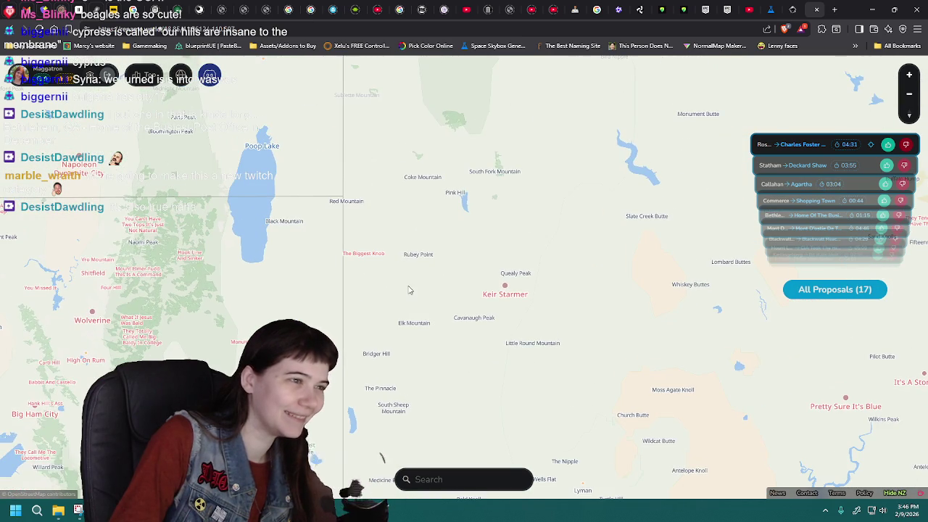
left_click_drag(586, 445, 422, 203)
scroll(480, 288, "down", 3)
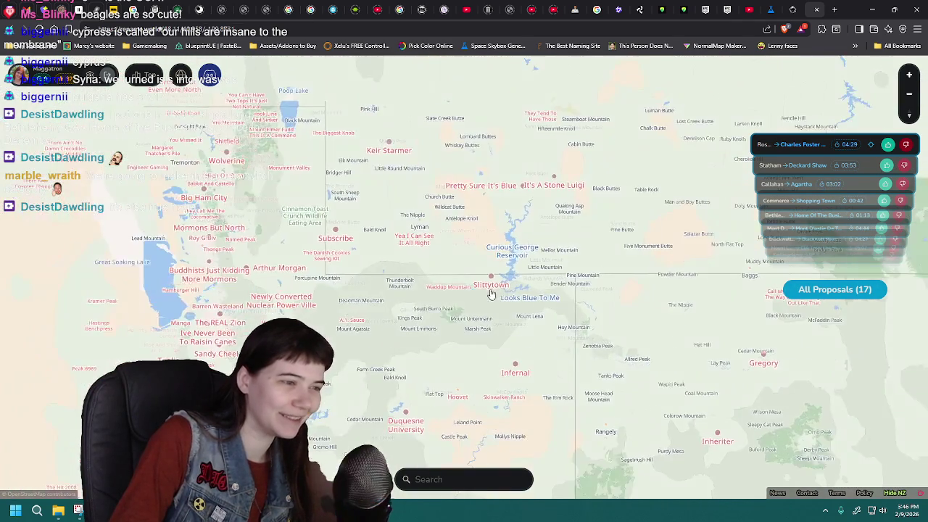
scroll(521, 303, "up", 2)
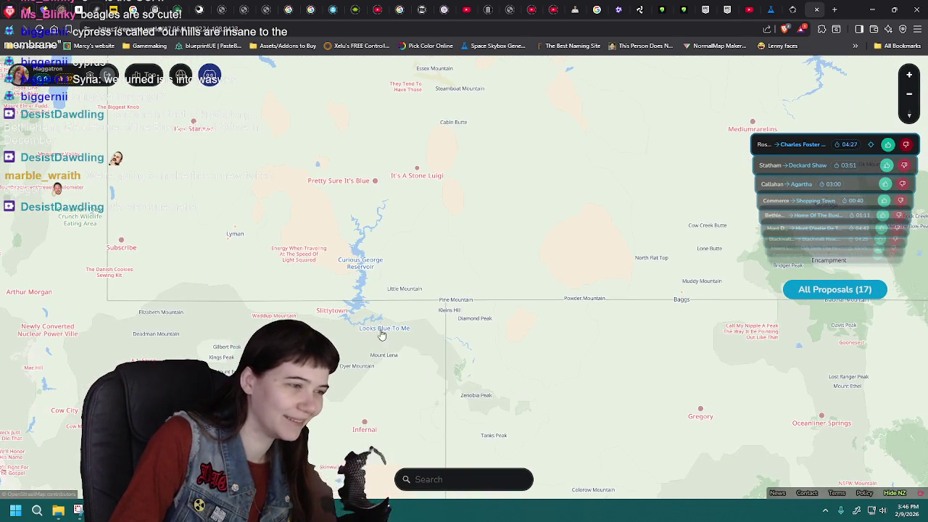
left_click(382, 333)
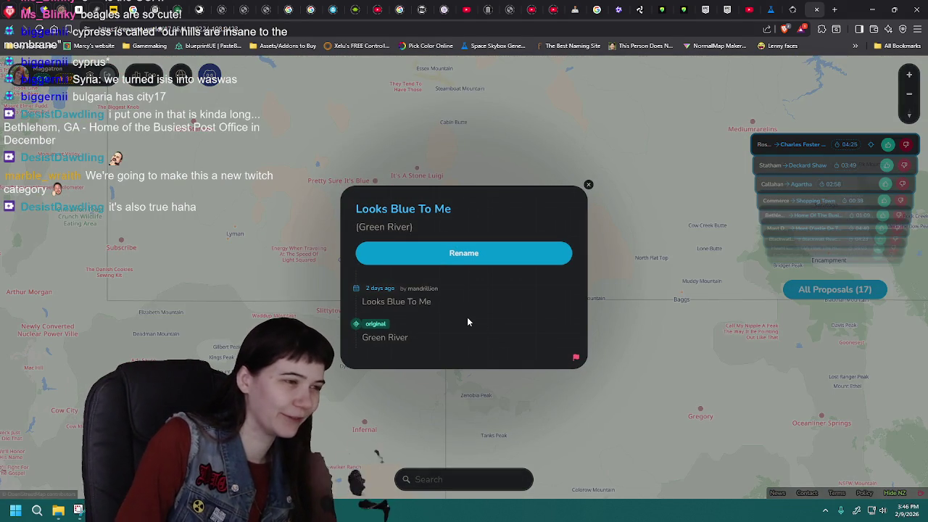
left_click(655, 322)
Step: Propose 'Only When It Rains' for Muddy Mountain, then pan east toward Colorado
left_click(716, 285)
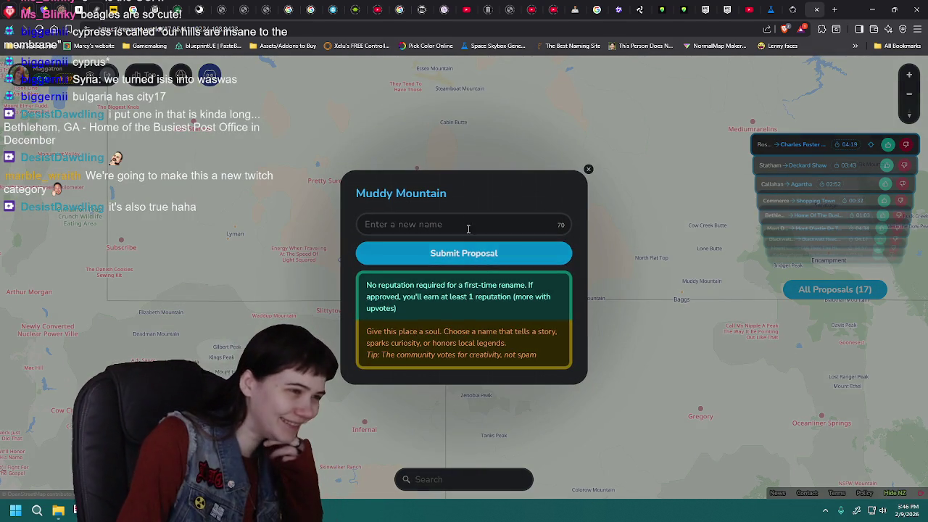
left_click(468, 222)
type("Onl")
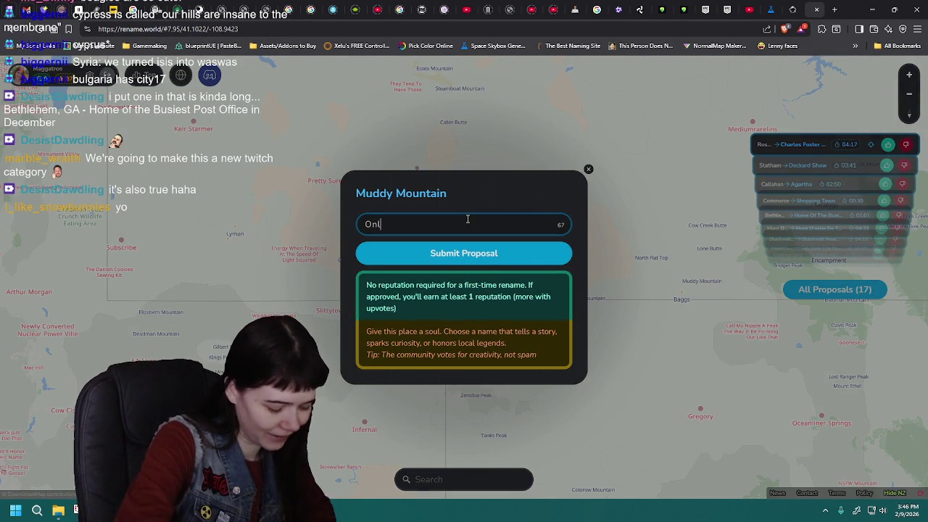
type("y When It R")
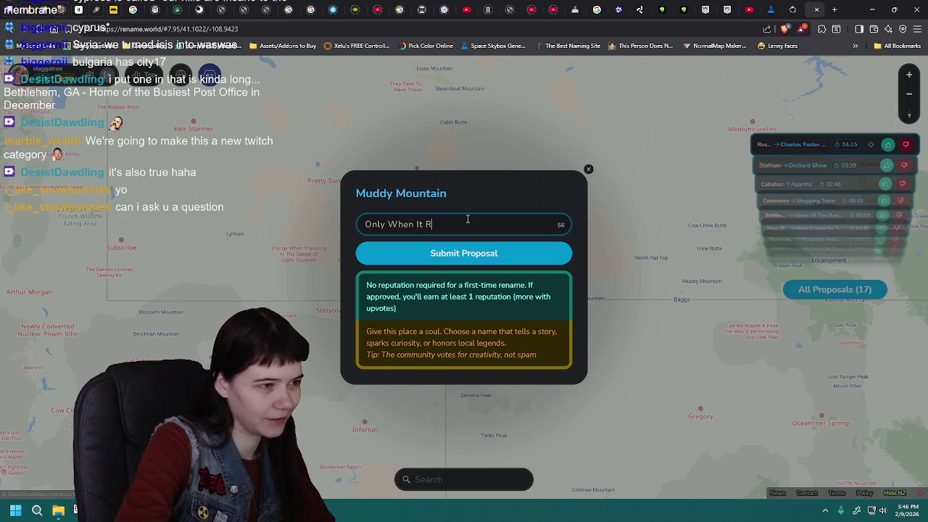
type("ains")
left_click(479, 255)
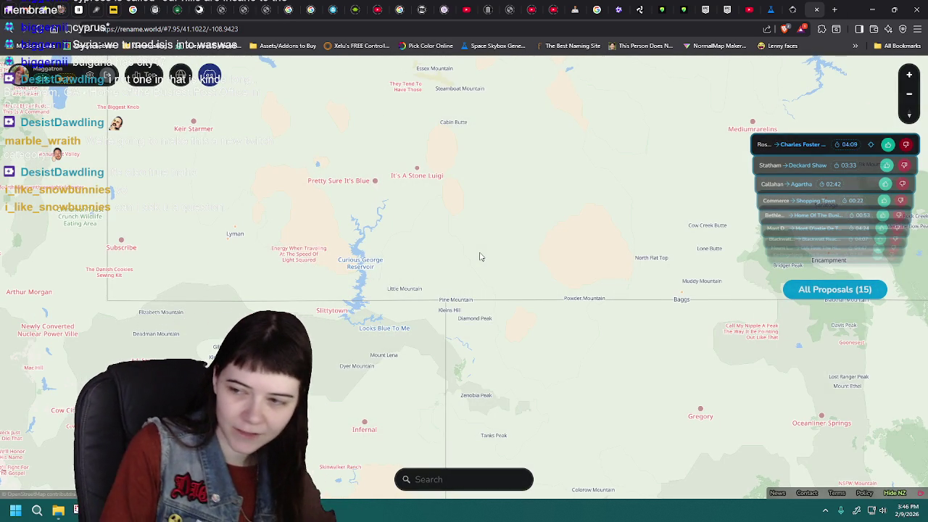
mouse_move(573, 303)
left_mouse_down()
mouse_move(428, 271)
mouse_move(466, 290)
mouse_move(424, 300)
left_mouse_up()
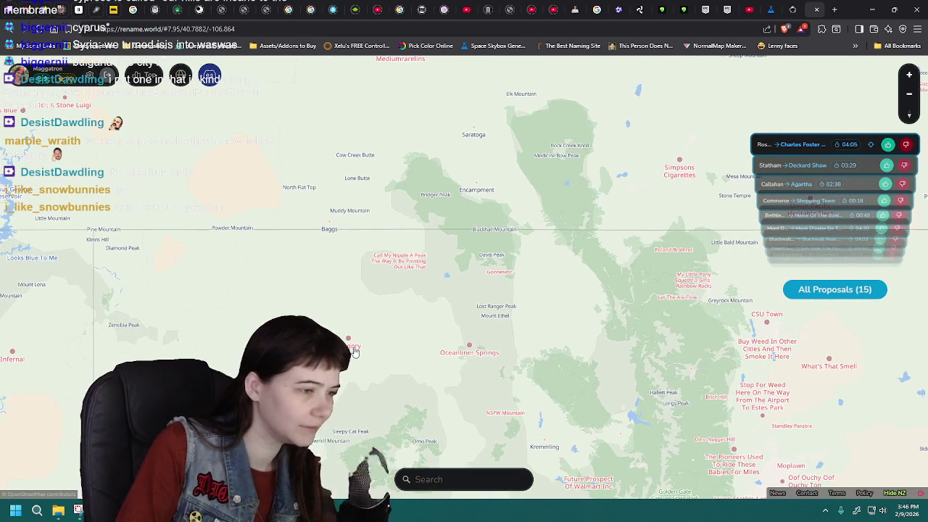
left_click_drag(560, 337, 442, 287)
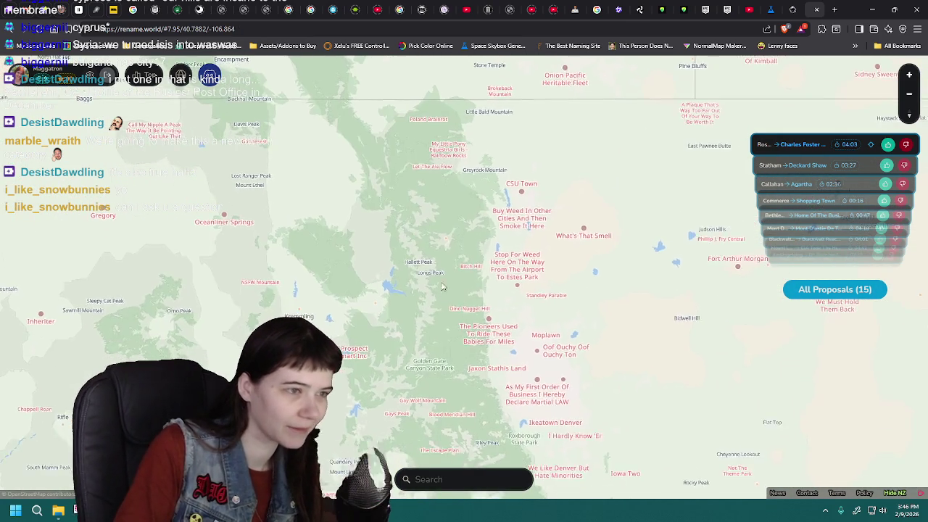
Step: Zoom out to North America and browse Canada's rename history
scroll(443, 287, "down", 7)
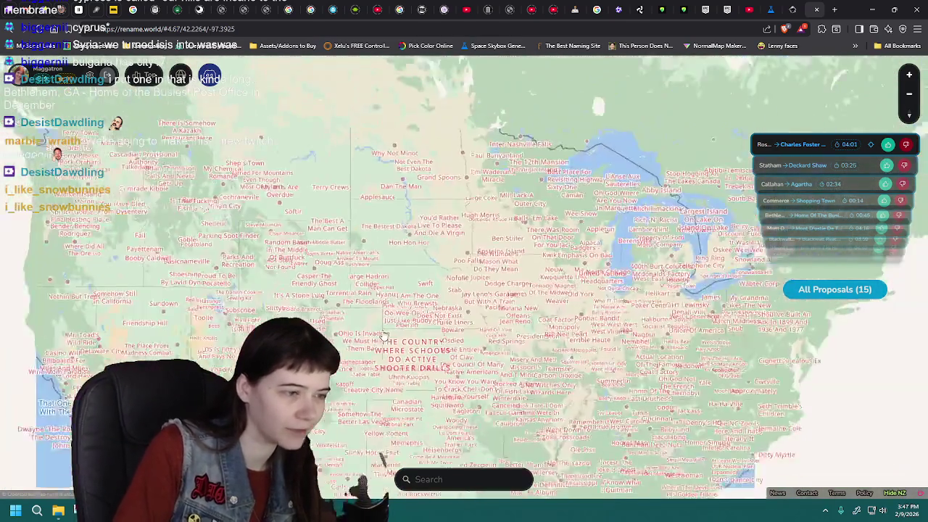
scroll(384, 335, "down", 3)
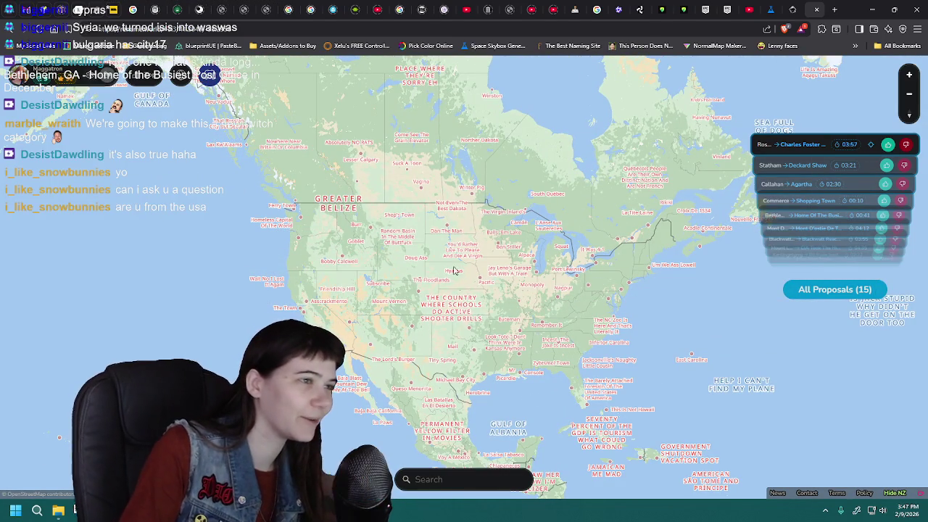
left_click(420, 91)
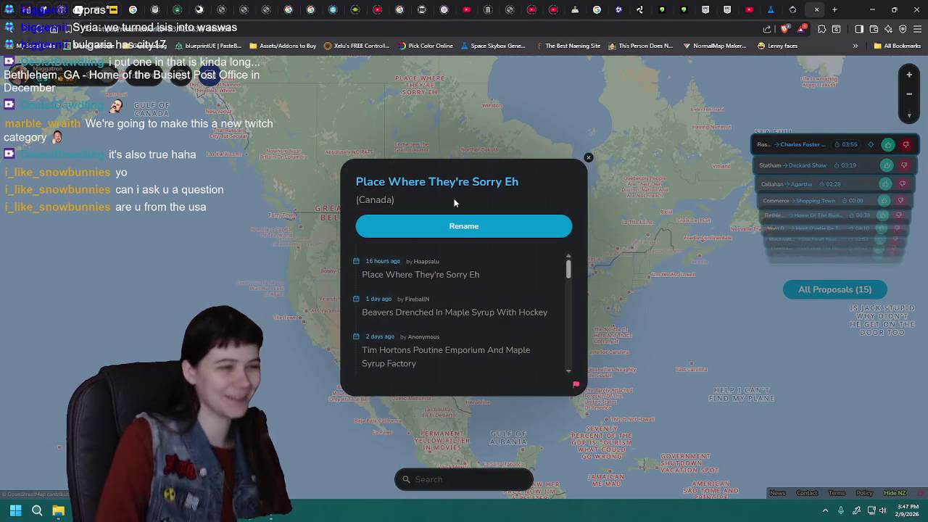
scroll(457, 340, "down", 5)
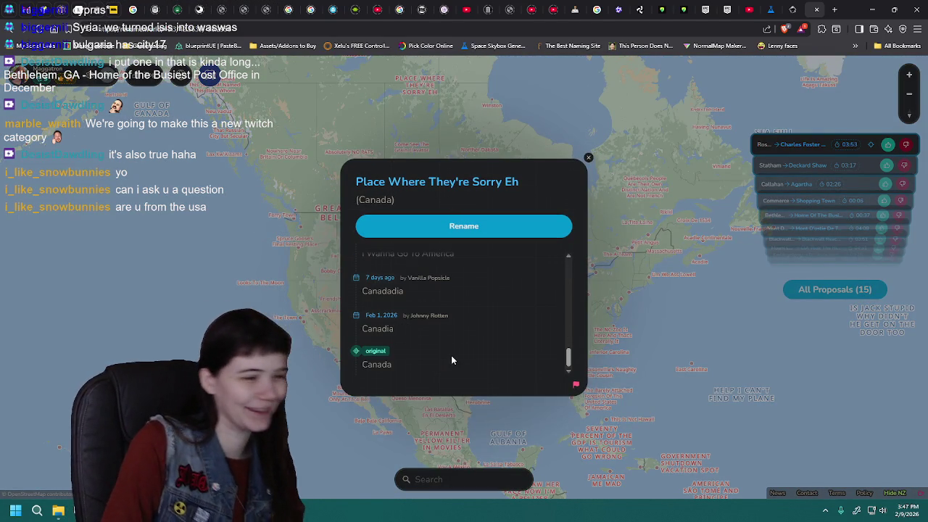
left_click(652, 311)
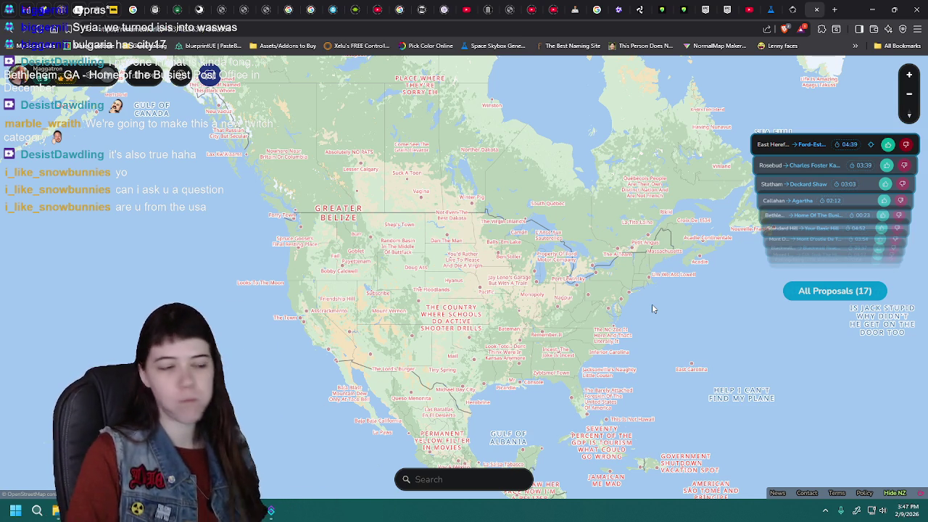
Step: Pan the map across the Atlantic and return to the Unreal Engine editor
left_click_drag(651, 309, 573, 255)
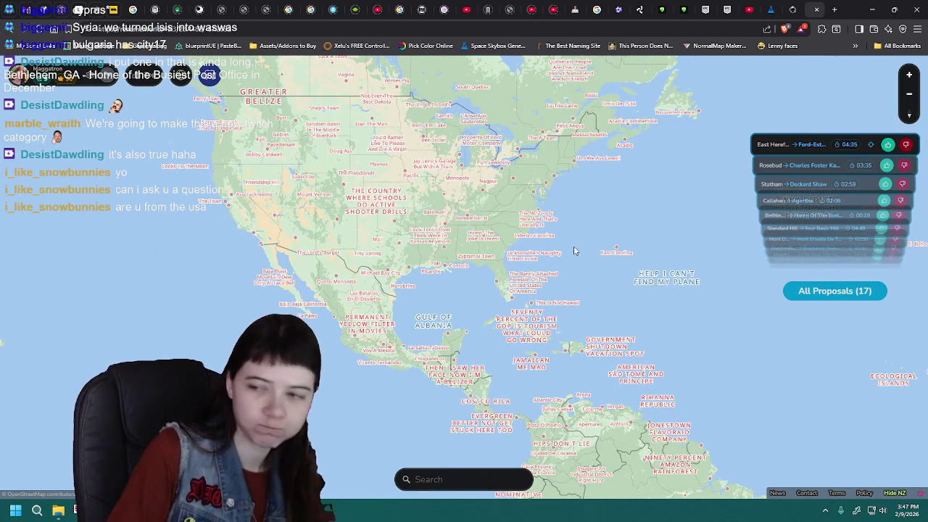
left_click_drag(568, 264, 459, 306)
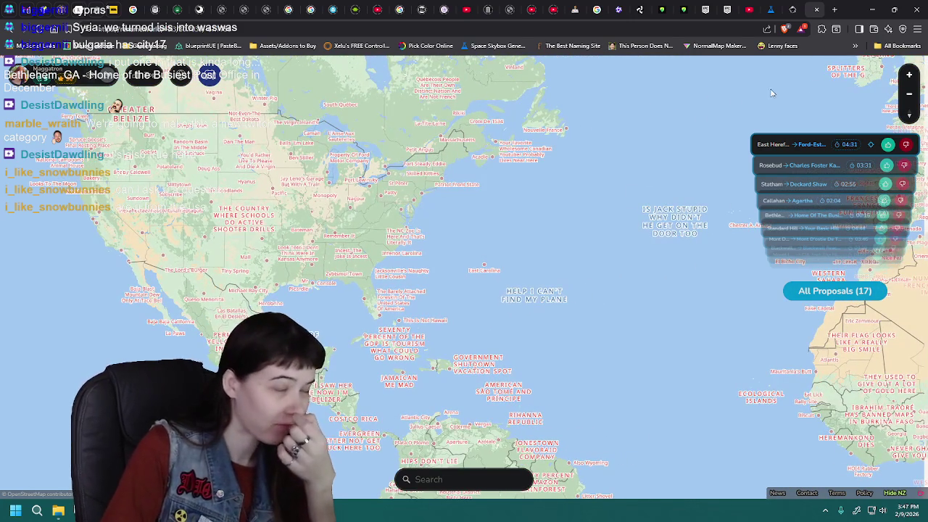
key("alt+Tab")
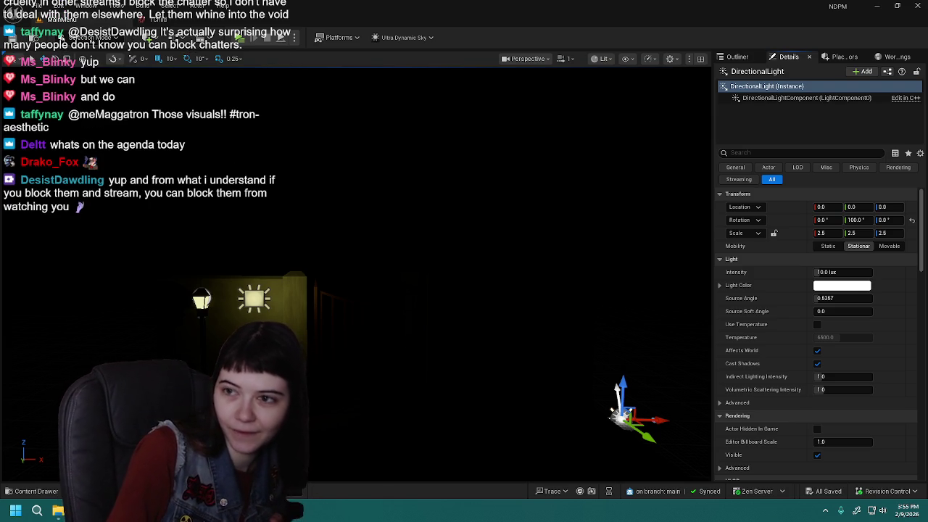
Step: Watch the #tron-aesthetic oscilloscope video fullscreen to the end, then return to Unreal
key("alt+Tab")
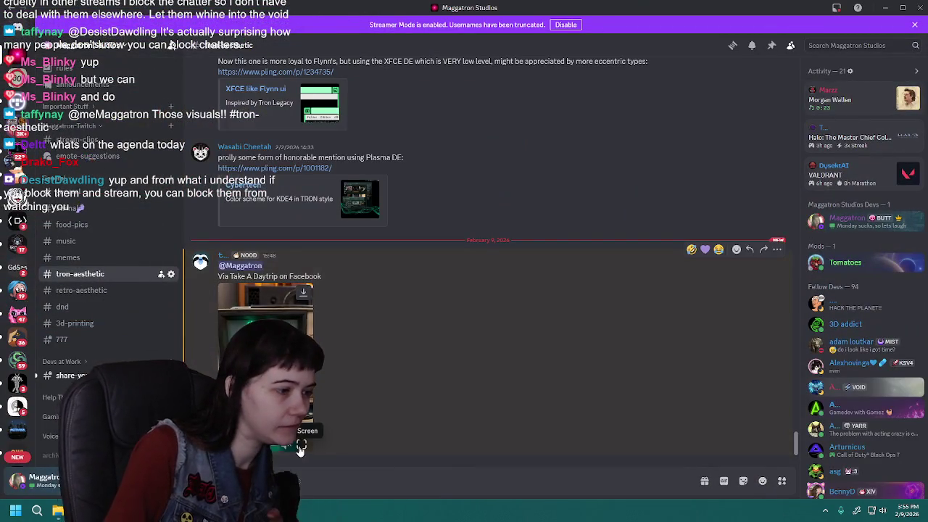
left_click(304, 426)
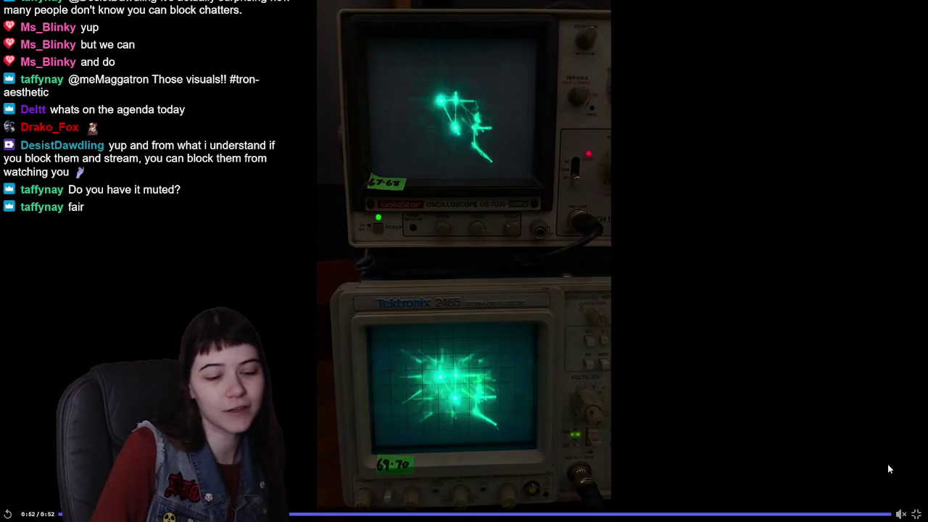
key("Escape")
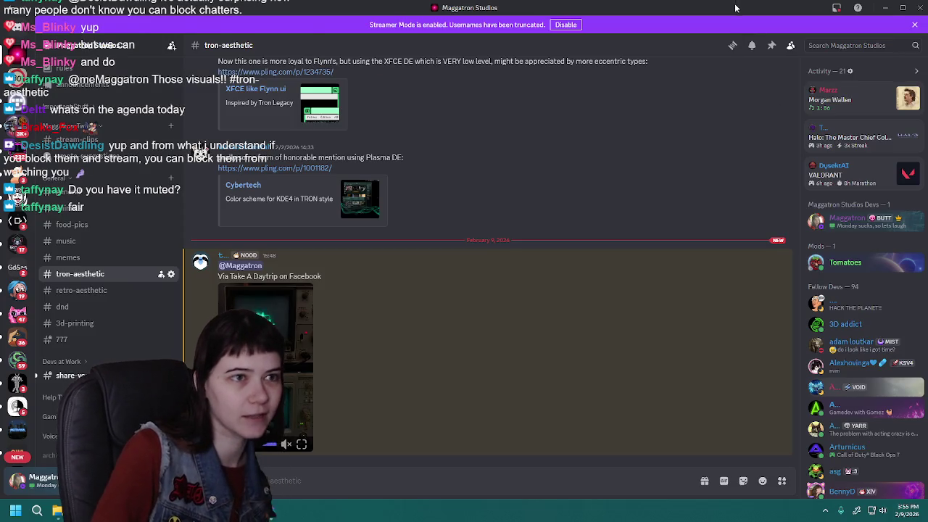
key("alt+Tab")
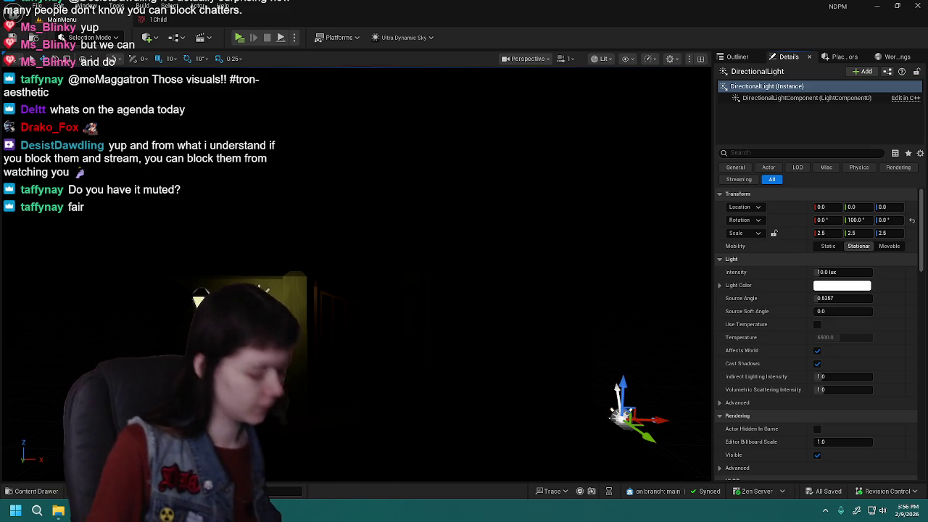
Step: Return to the MainMenu level and run Build Lighting Only
mouse_move(396, 224)
left_mouse_down()
mouse_move(381, 224)
mouse_move(456, 230)
mouse_move(539, 203)
left_mouse_up()
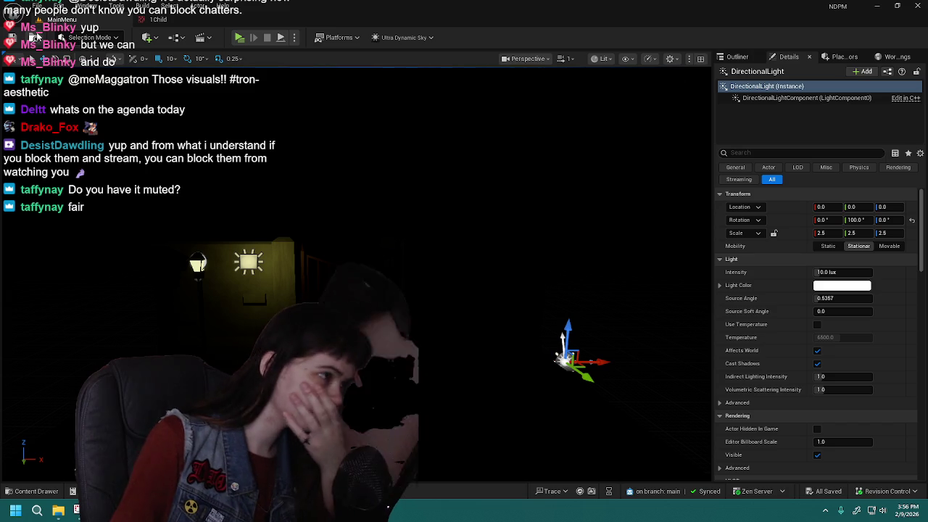
left_click(98, 22)
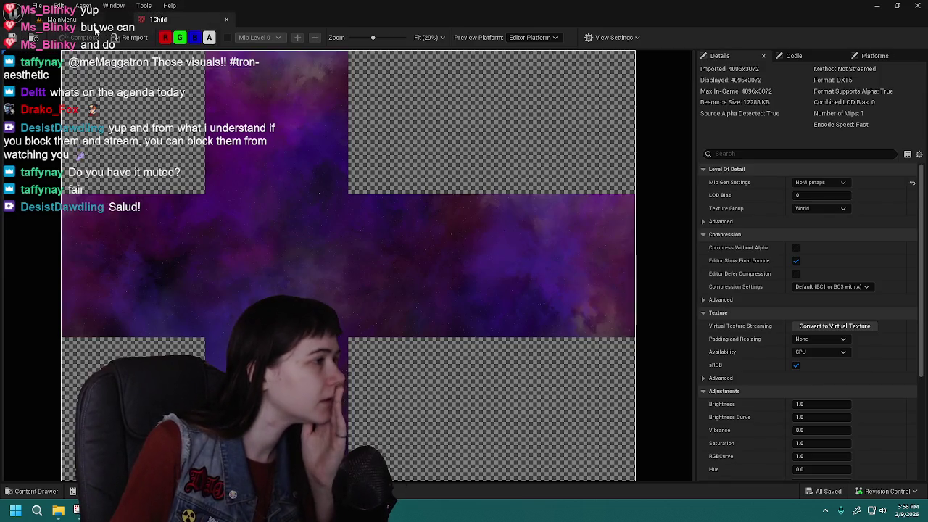
left_click(129, 27)
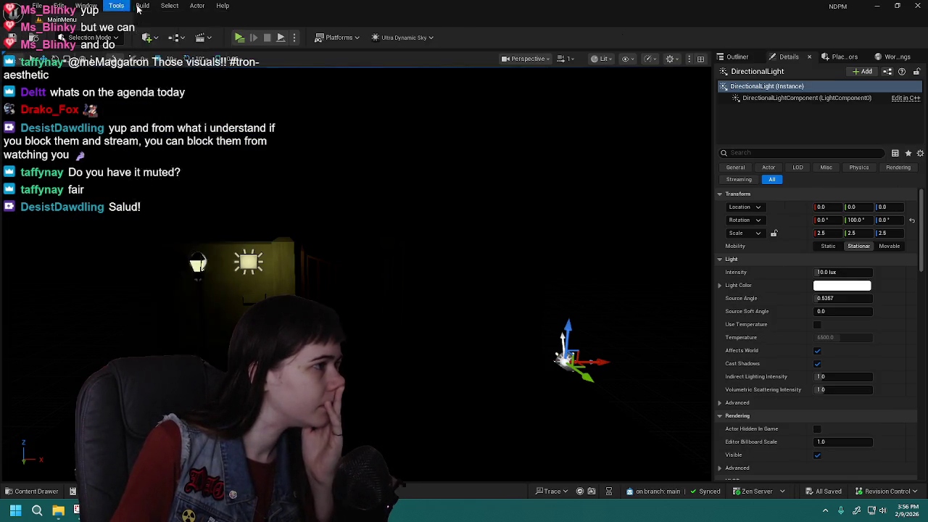
left_click(143, 6)
left_click(177, 66)
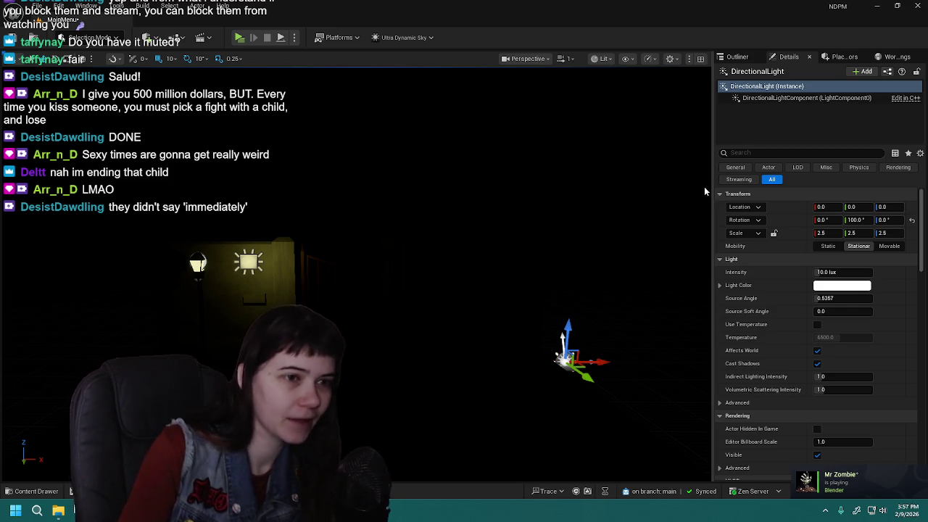
left_click(737, 57)
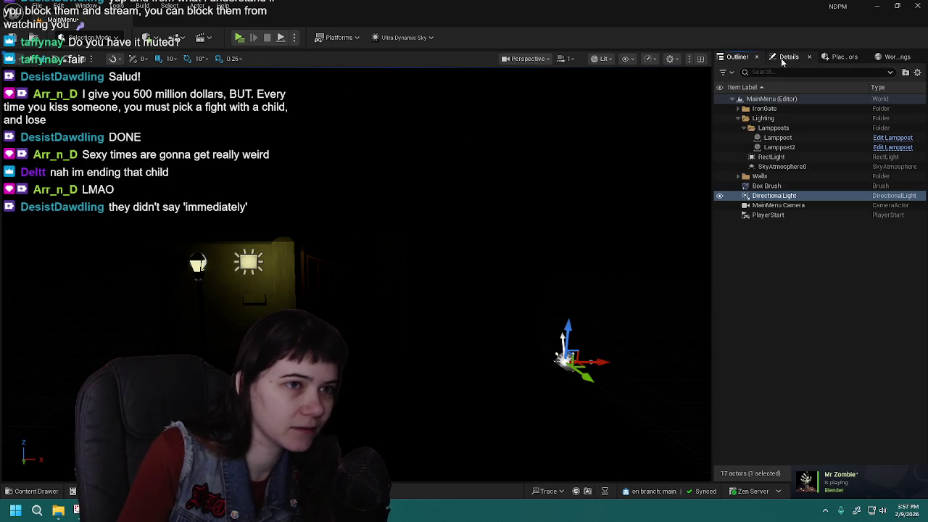
Step: Nest the DirectionalLight under the RectLight in the Outliner
left_click(780, 58)
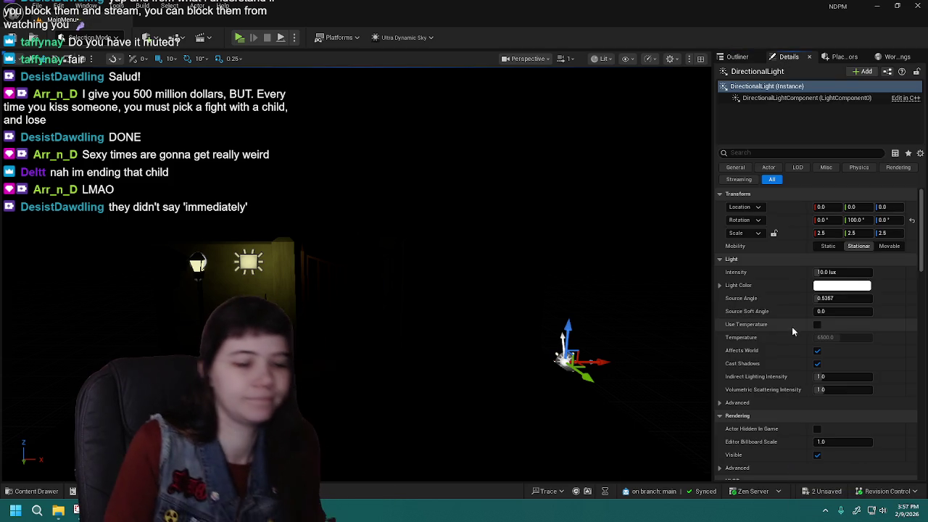
left_click(737, 56)
mouse_move(792, 196)
left_mouse_down()
mouse_move(793, 156)
mouse_move(774, 161)
left_mouse_up()
left_click(789, 167)
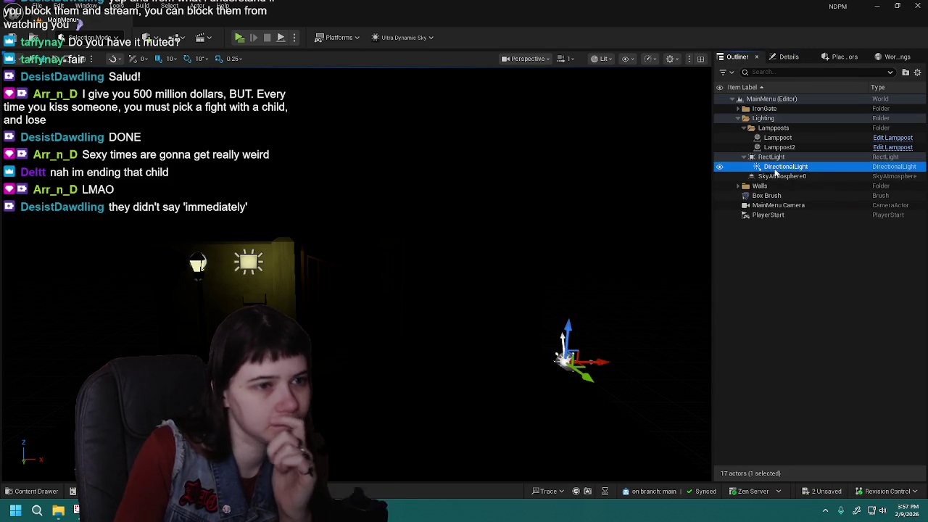
Step: Set the DirectionalLight's Rotation Y to 0 and look at the sky
left_click(787, 56)
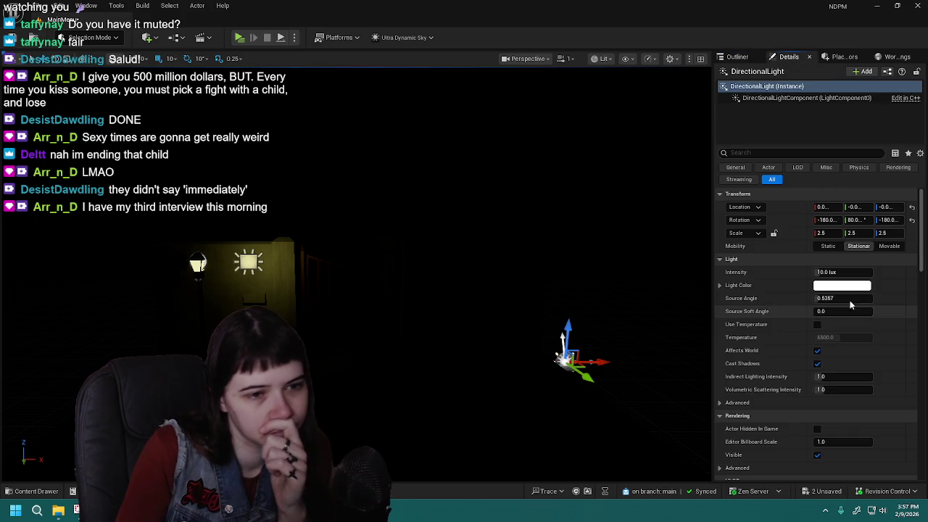
mouse_move(852, 220)
left_mouse_down()
mouse_move(894, 221)
mouse_move(853, 219)
mouse_move(863, 219)
left_mouse_up()
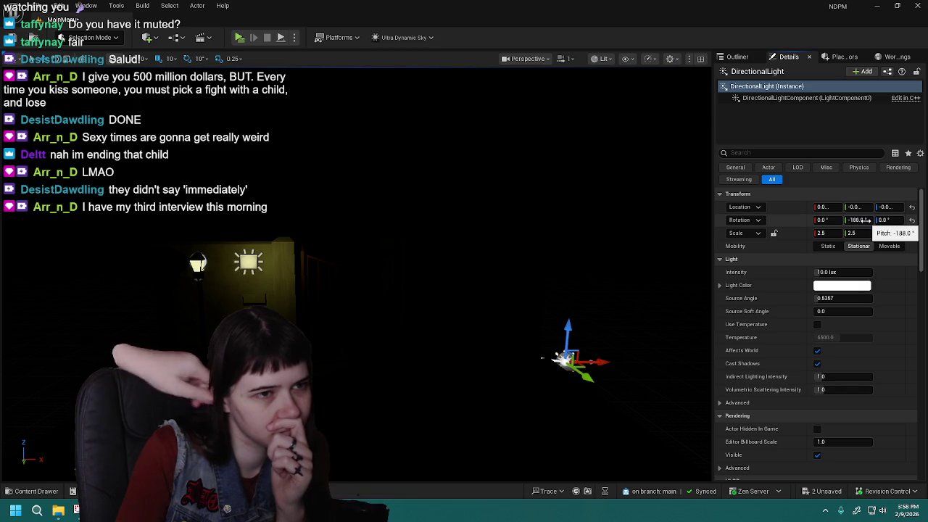
left_click(863, 220)
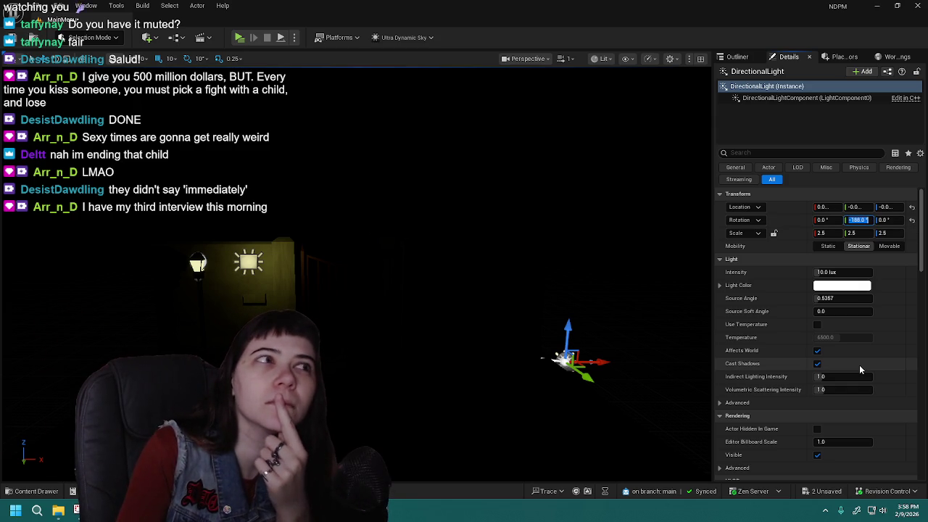
type("0")
key("Return")
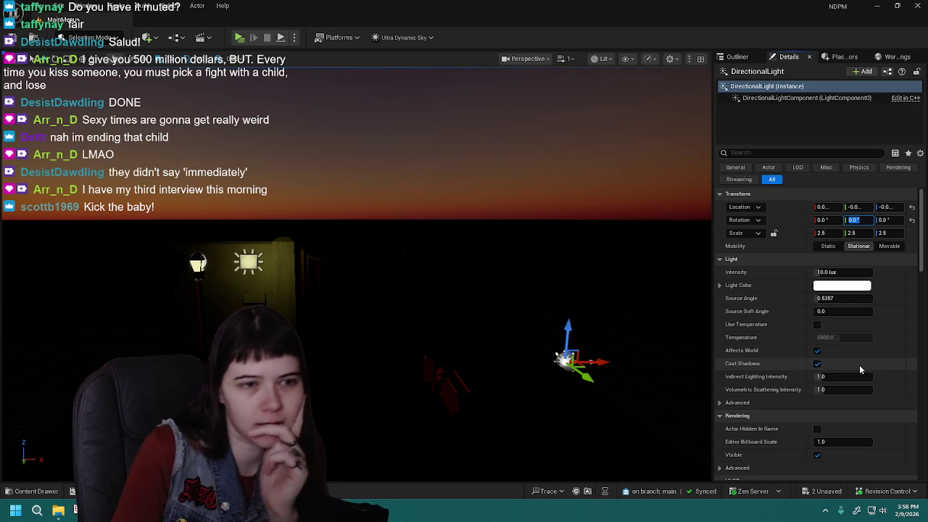
left_click_drag(500, 263, 471, 263)
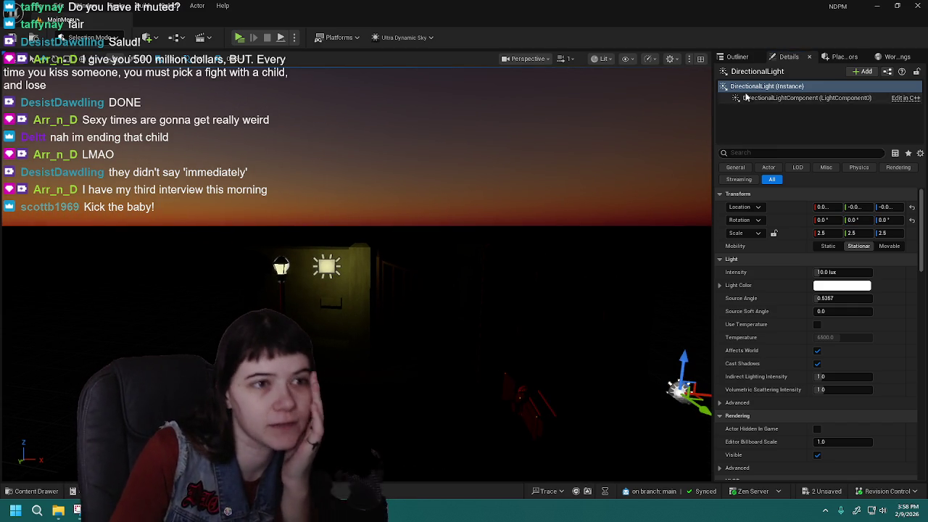
Step: Delete the DirectionalLight from the level
left_click(737, 56)
left_click(819, 242)
left_click(779, 157)
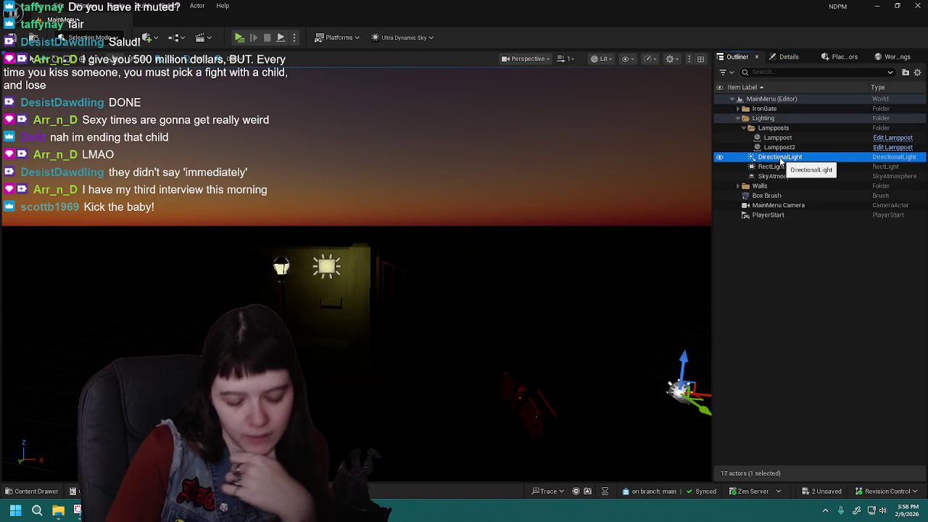
key("Delete")
mouse_move(540, 231)
left_mouse_down()
mouse_move(579, 232)
mouse_move(540, 231)
left_mouse_up()
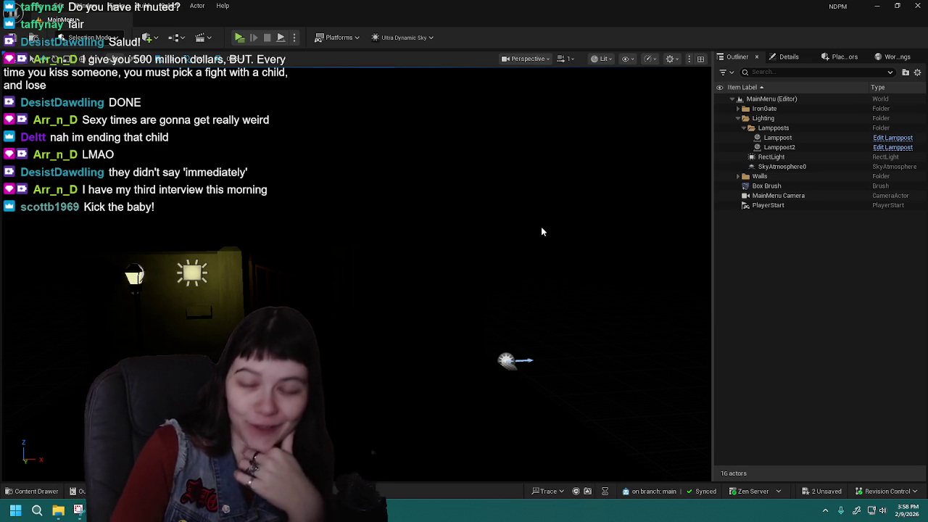
left_click_drag(540, 231, 500, 231)
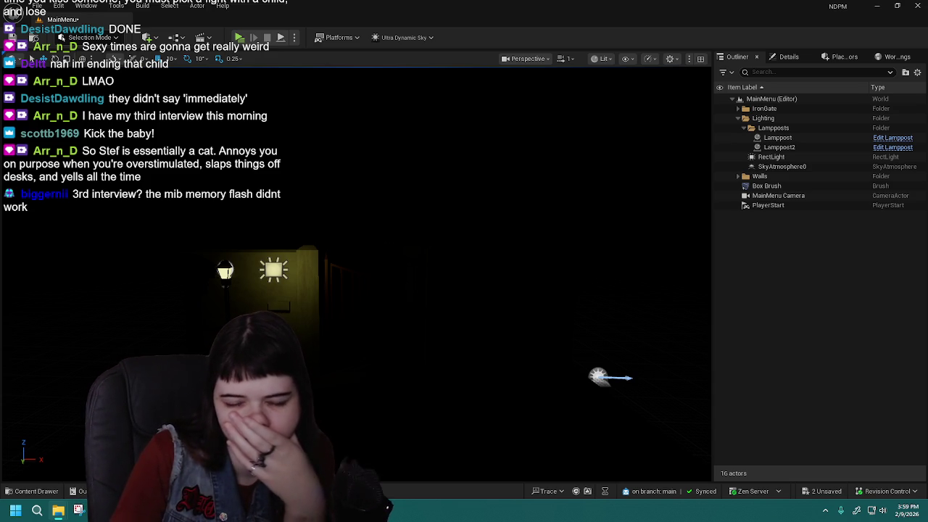
left_click_drag(460, 271, 461, 271)
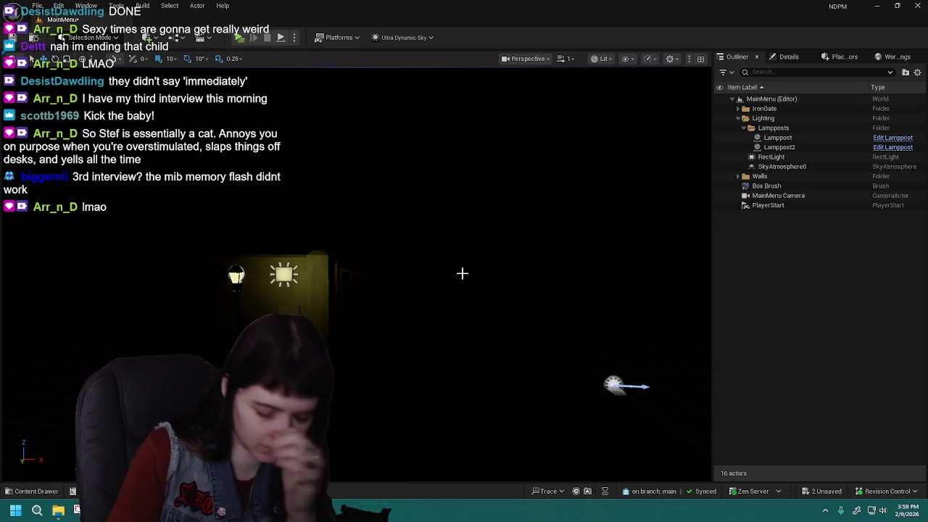
left_click_drag(452, 320, 467, 317)
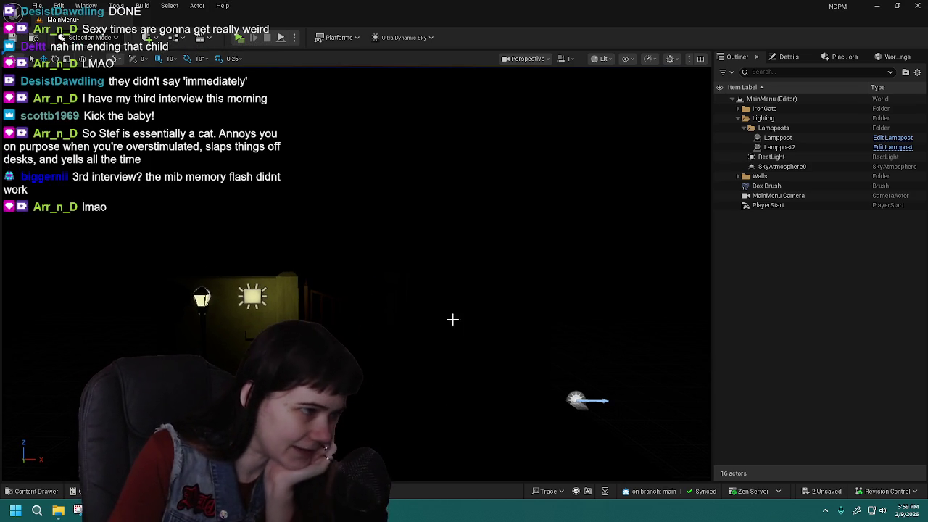
Step: Move the view toward the wall and lampposts, then select the RectLight
left_click(781, 158)
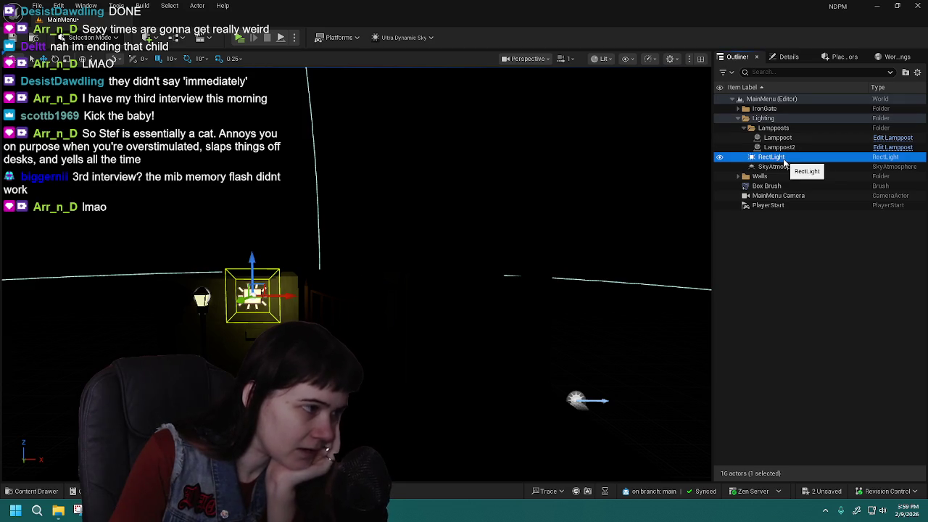
left_click(791, 235)
left_click_drag(404, 376, 413, 362)
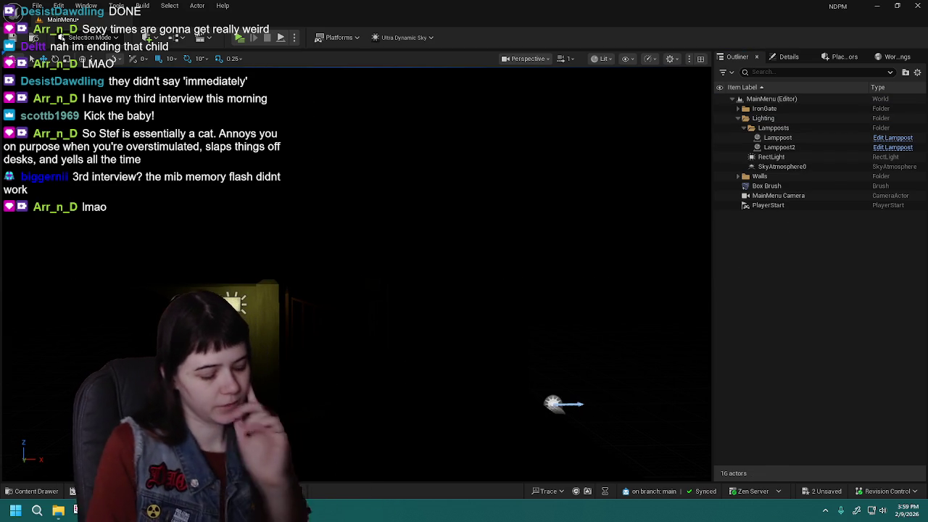
left_click_drag(536, 263, 528, 277)
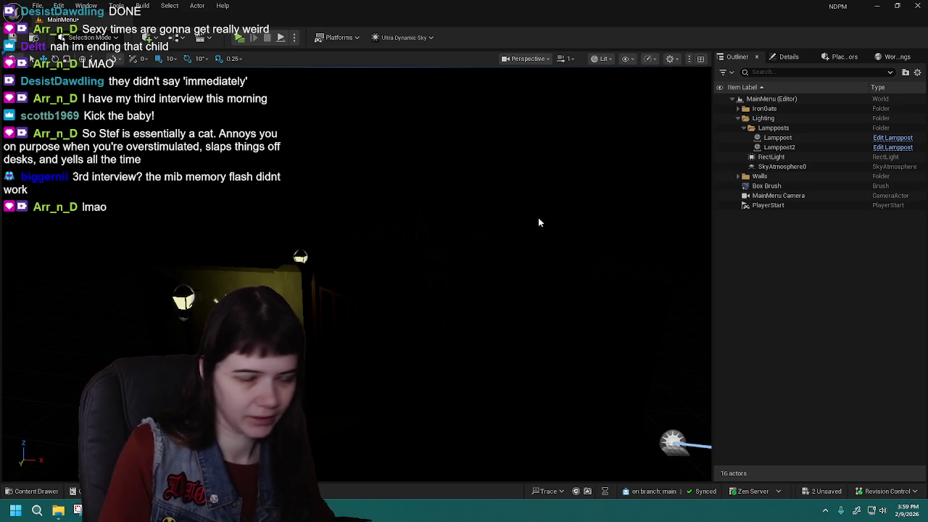
left_click(768, 157)
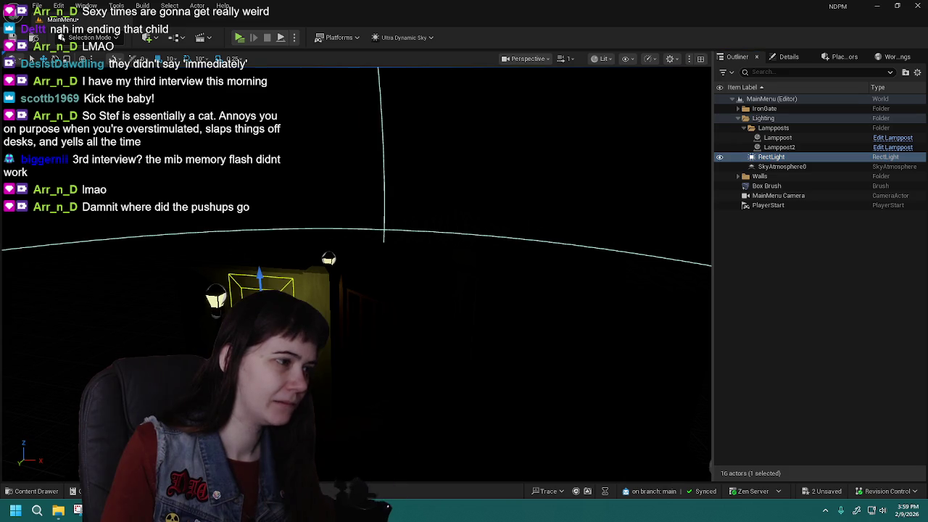
Step: Duplicate the RectLight above the wall to create RectLight2
key("f")
key("d")
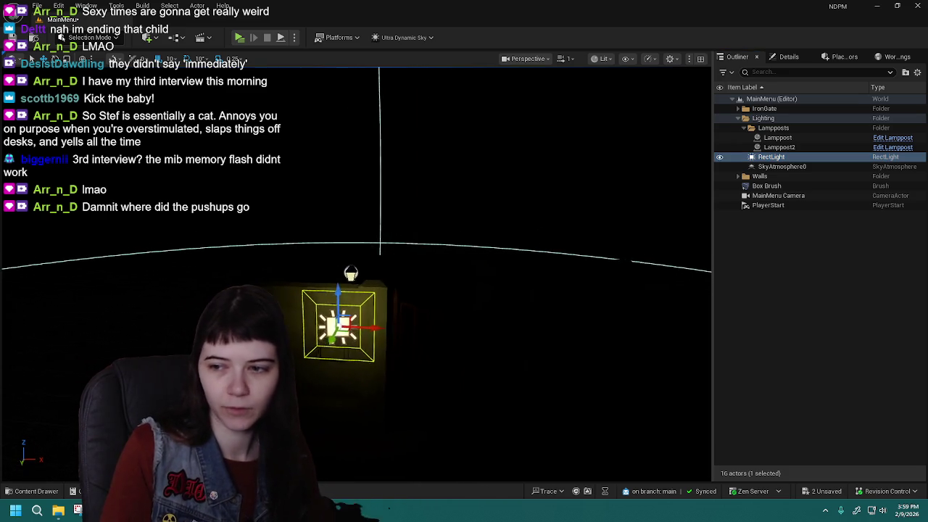
key("f")
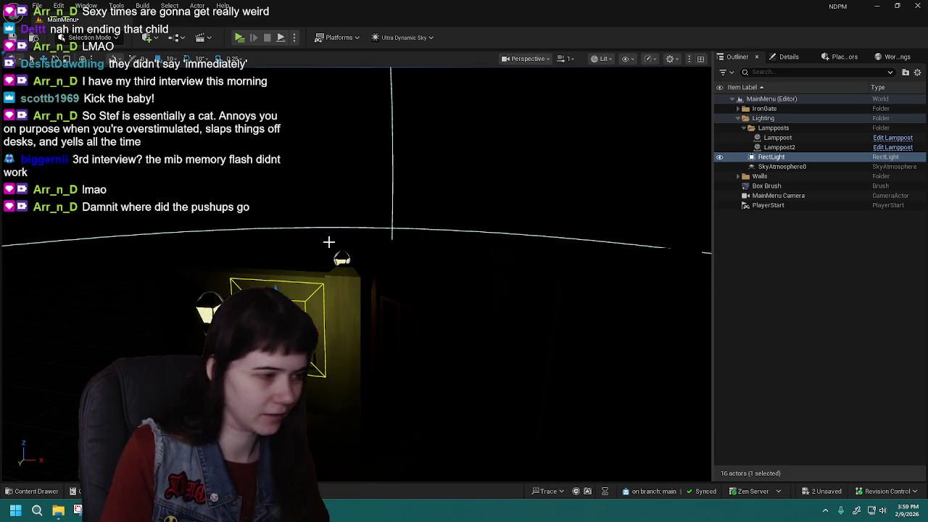
key("ctrl+d")
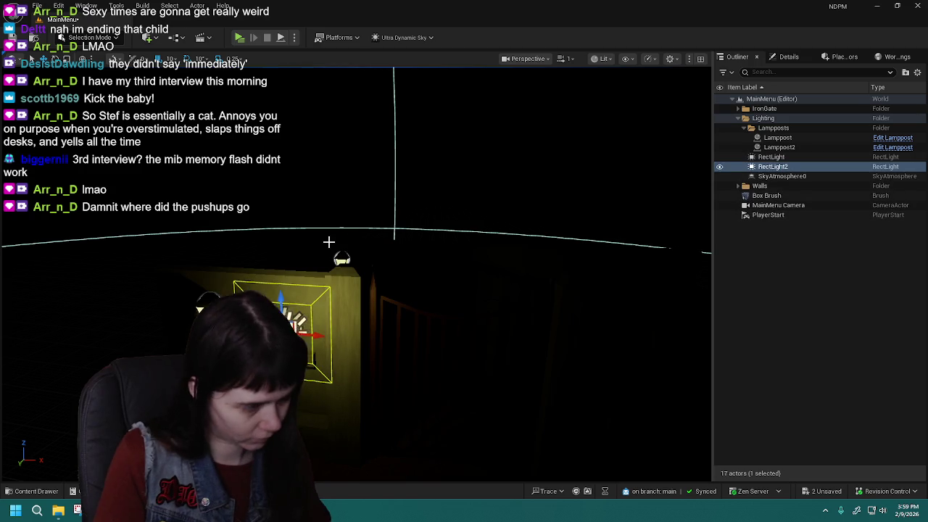
key("f")
Step: Tilt RectLight2 with the rotate gizmo
left_click_drag(444, 272, 471, 283)
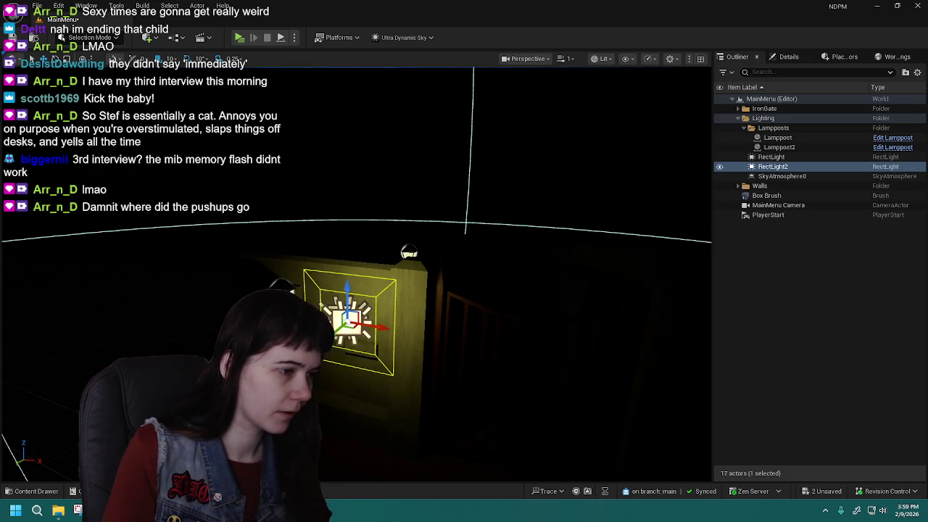
left_click_drag(348, 297, 462, 290)
key("e")
mouse_move(366, 265)
left_mouse_down()
mouse_move(361, 249)
mouse_move(341, 261)
mouse_move(312, 301)
left_mouse_up()
mouse_move(466, 249)
left_mouse_down()
mouse_move(435, 254)
mouse_move(442, 282)
mouse_move(438, 247)
mouse_move(290, 290)
mouse_move(66, 337)
left_mouse_up()
key("w")
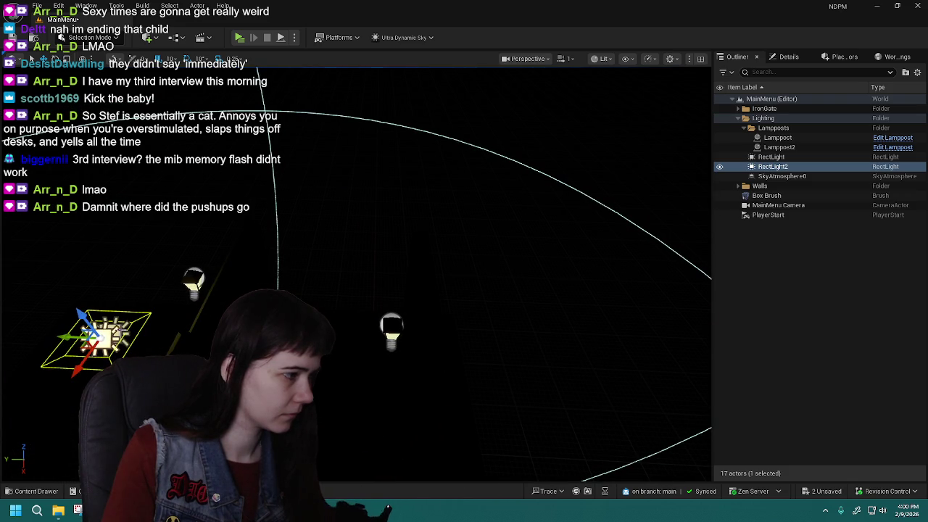
key("f")
mouse_move(377, 340)
left_mouse_down()
mouse_move(425, 372)
mouse_move(247, 192)
mouse_move(250, 177)
mouse_move(285, 230)
mouse_move(284, 218)
mouse_move(268, 225)
mouse_move(286, 232)
mouse_move(358, 207)
mouse_move(360, 269)
mouse_move(323, 279)
mouse_move(444, 261)
mouse_move(425, 242)
mouse_move(338, 269)
mouse_move(311, 176)
mouse_move(300, 228)
mouse_move(311, 301)
mouse_move(310, 279)
mouse_move(331, 290)
mouse_move(307, 268)
mouse_move(313, 210)
mouse_move(337, 243)
left_mouse_up()
Step: Rotate RectLight2 about 20 degrees further toward upright
key("e")
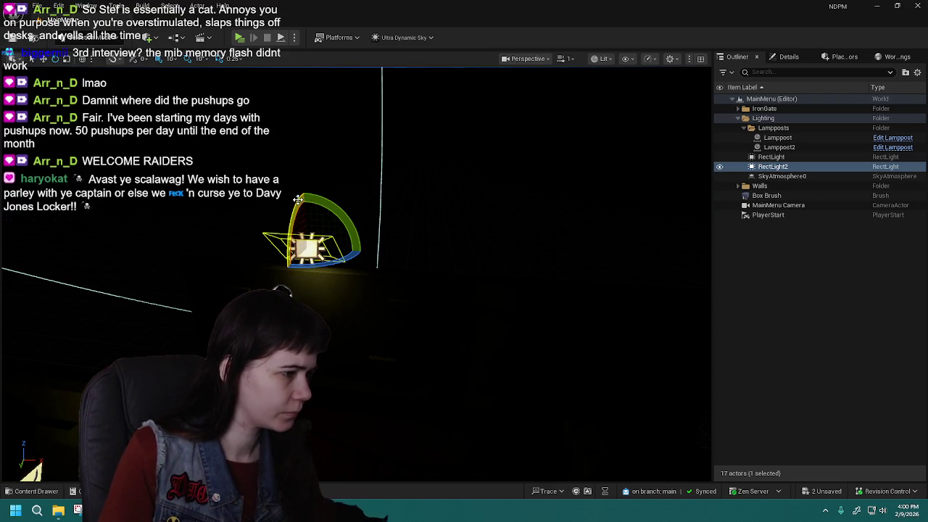
left_click_drag(362, 326, 312, 319)
left_click_drag(374, 194, 373, 194)
left_click_drag(410, 233, 427, 242)
left_click_drag(435, 326, 464, 326)
mouse_move(356, 276)
left_mouse_down()
mouse_move(315, 284)
mouse_move(337, 298)
mouse_move(331, 286)
mouse_move(217, 304)
mouse_move(297, 272)
mouse_move(304, 282)
mouse_move(260, 250)
mouse_move(221, 296)
mouse_move(208, 290)
left_mouse_up()
key("w")
key("f")
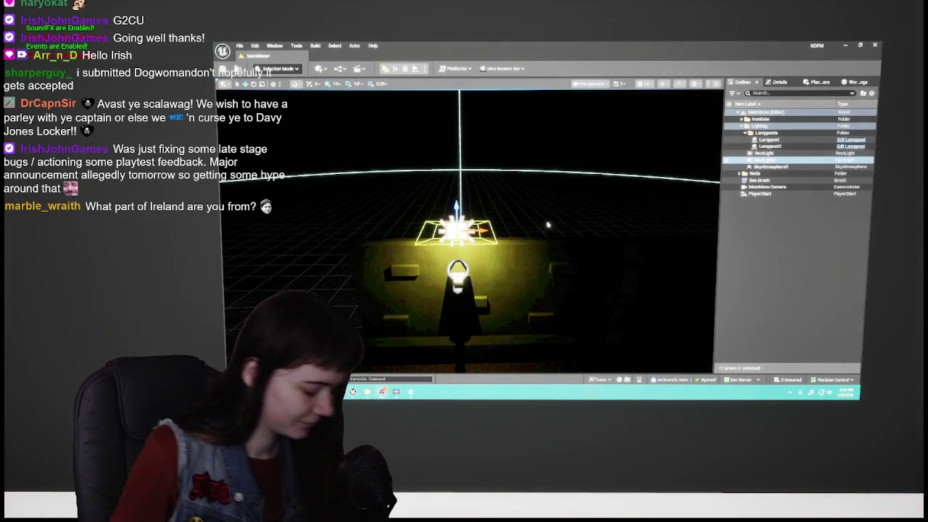
Step: Select RectLight2 and set its Intensity to 80
scroll(547, 228, "down", 5)
mouse_move(548, 228)
left_mouse_down()
mouse_move(537, 225)
mouse_move(565, 217)
mouse_move(507, 220)
mouse_move(549, 216)
left_mouse_up()
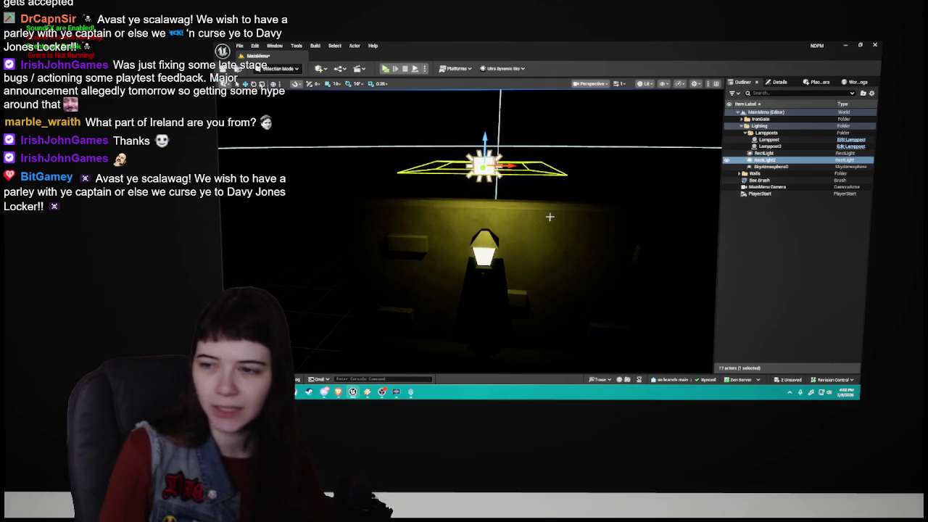
mouse_move(550, 217)
left_mouse_down()
mouse_move(549, 226)
mouse_move(565, 208)
mouse_move(578, 209)
left_mouse_up()
left_click(565, 208)
left_click(400, 176)
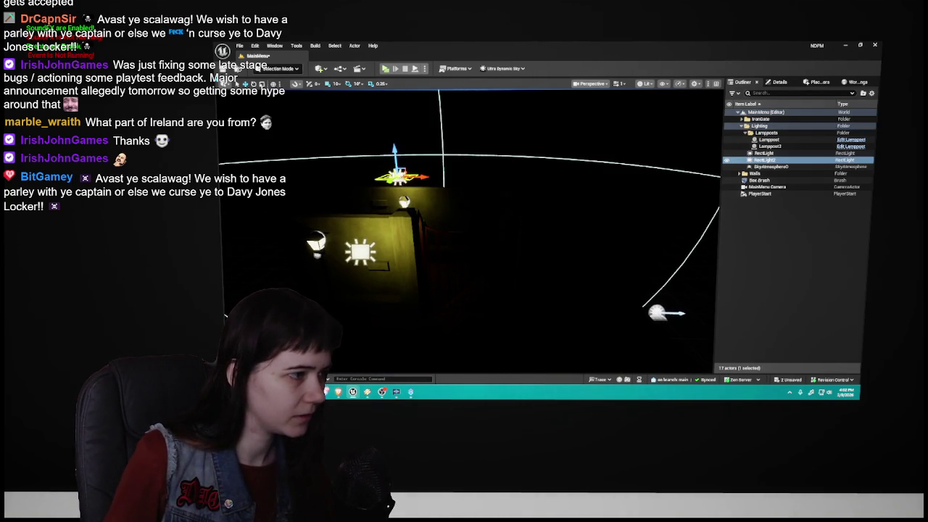
left_click(782, 82)
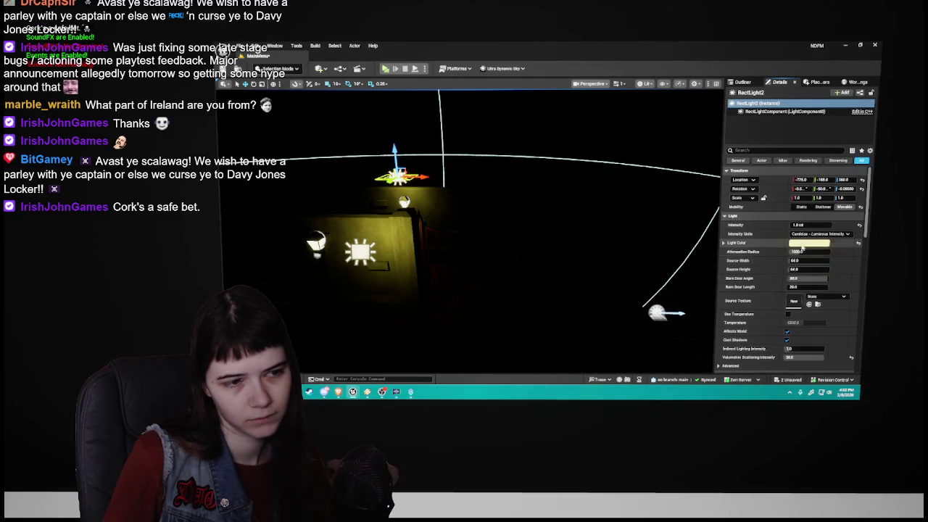
type("80")
key("Return")
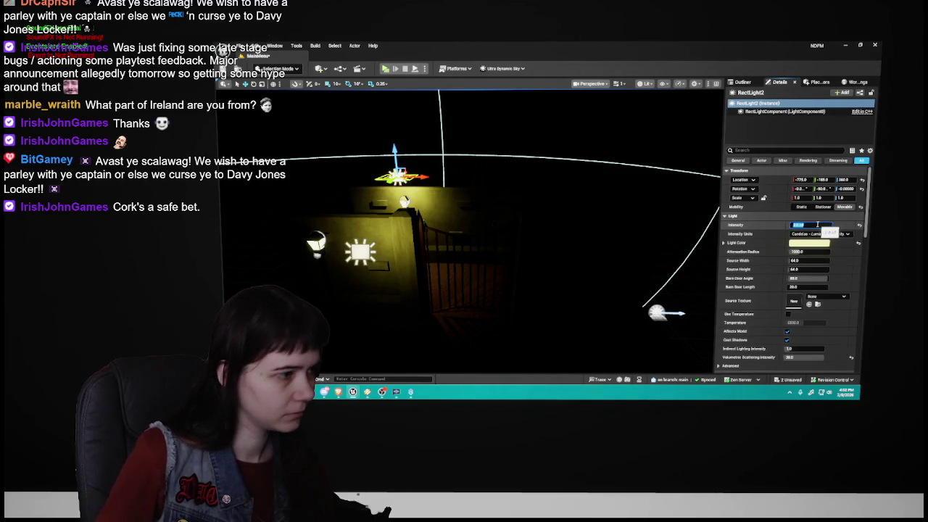
Step: Undo the accidental nudge of RectLight2 and recheck its intensity
left_click(745, 83)
mouse_move(403, 176)
left_mouse_down()
mouse_move(414, 176)
mouse_move(403, 176)
left_mouse_up()
key("ctrl+z")
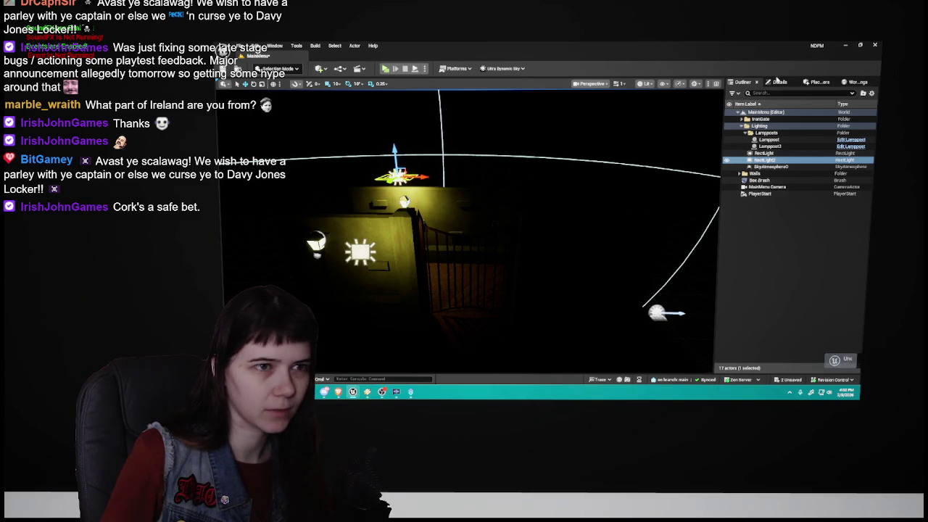
left_click(779, 82)
left_click(814, 226)
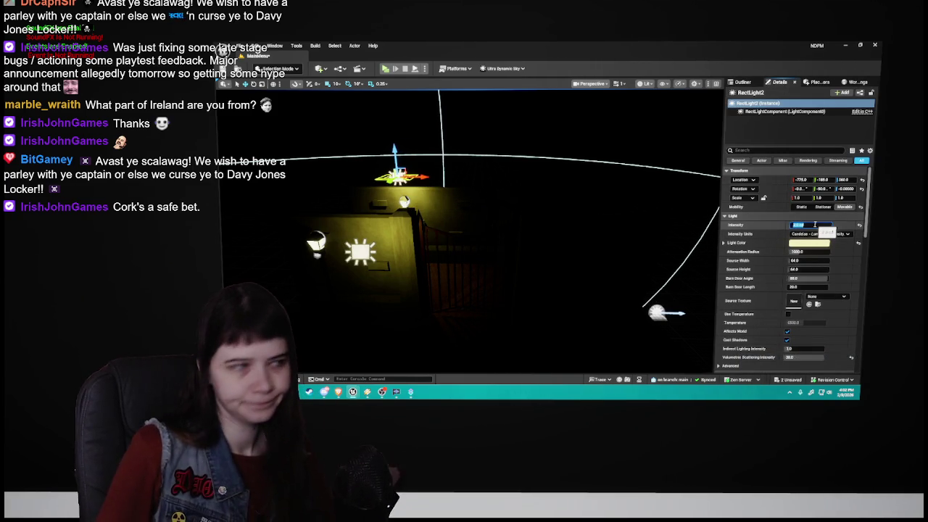
left_click(742, 82)
key("Escape")
left_click_drag(598, 244, 598, 244)
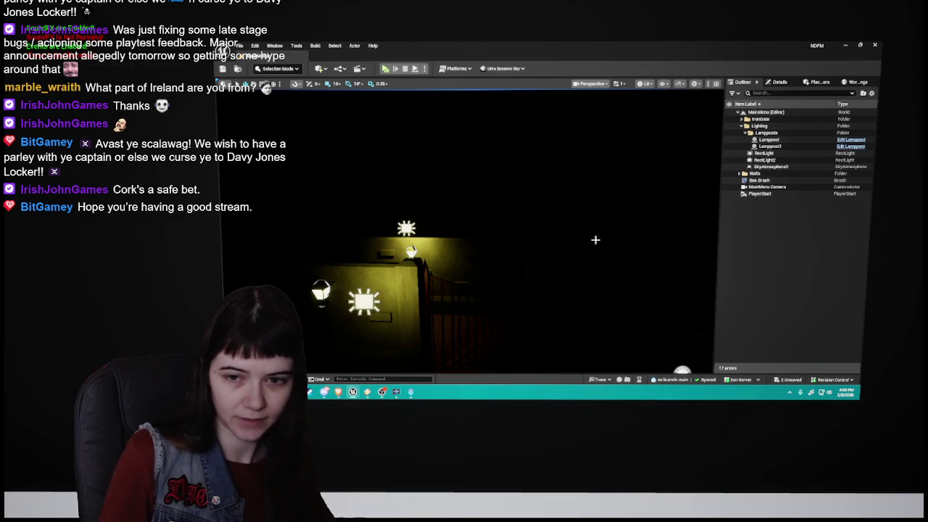
Step: Frame the brightly lit wall and gate, then save the MainMenu level
mouse_move(604, 265)
left_mouse_down()
mouse_move(598, 221)
mouse_move(587, 232)
mouse_move(604, 262)
left_mouse_up()
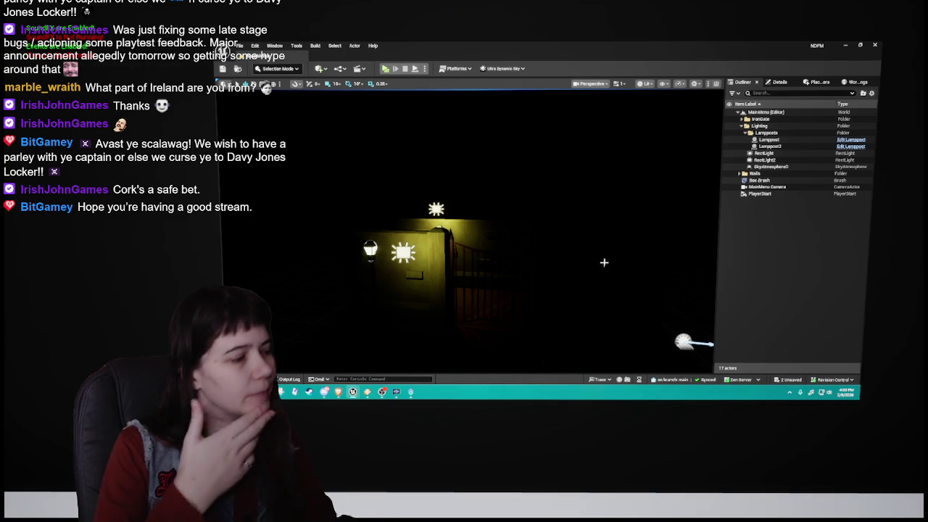
mouse_move(638, 275)
left_mouse_down()
mouse_move(623, 268)
mouse_move(681, 273)
left_mouse_up()
key("ctrl+s")
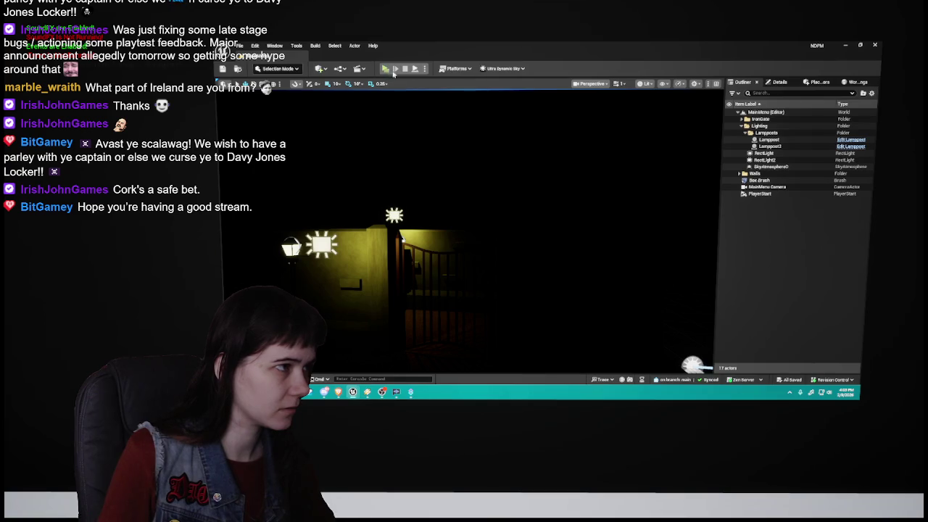
Step: After a test play, raise RectLight2 higher above the gate lamp
left_click(392, 71)
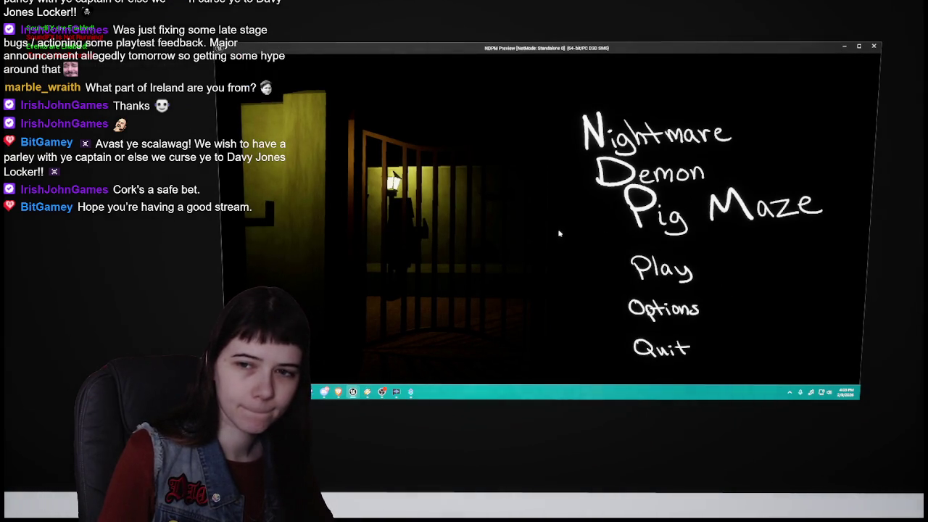
key("Escape")
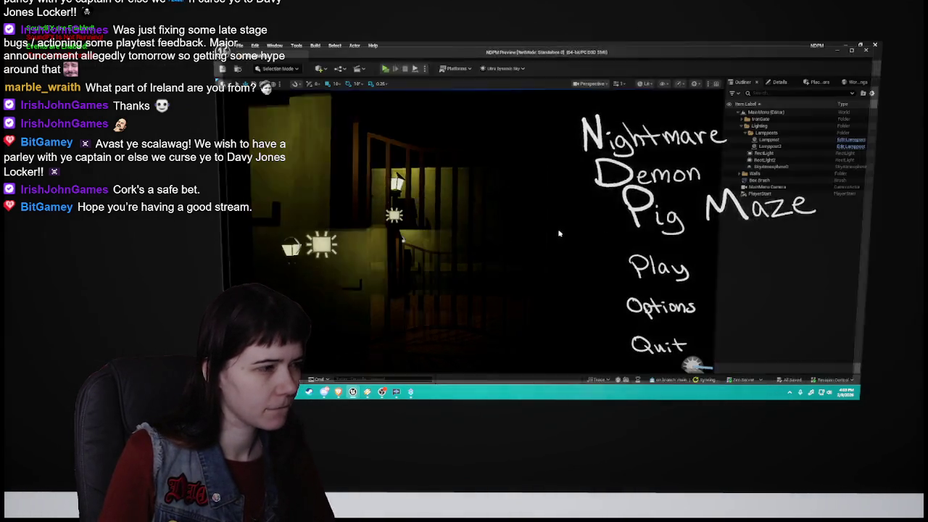
double_click(764, 159)
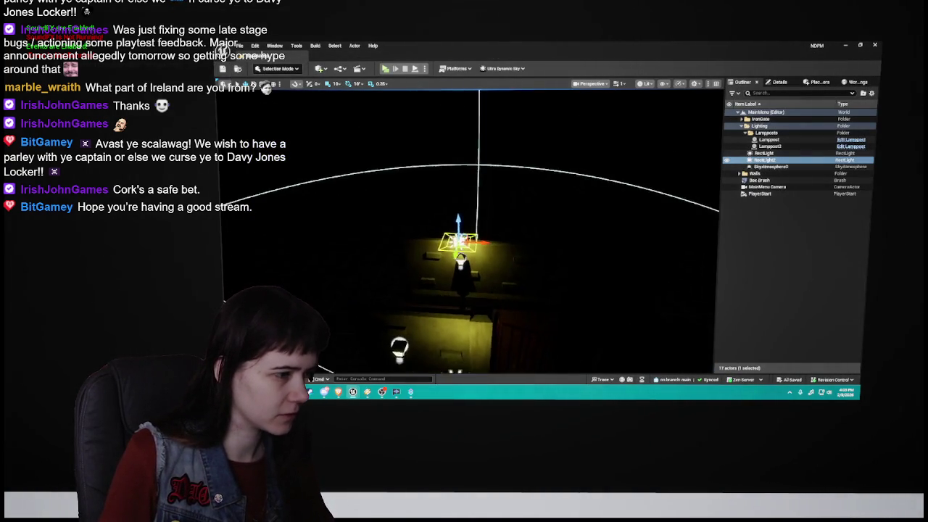
scroll(488, 185, "up", 3)
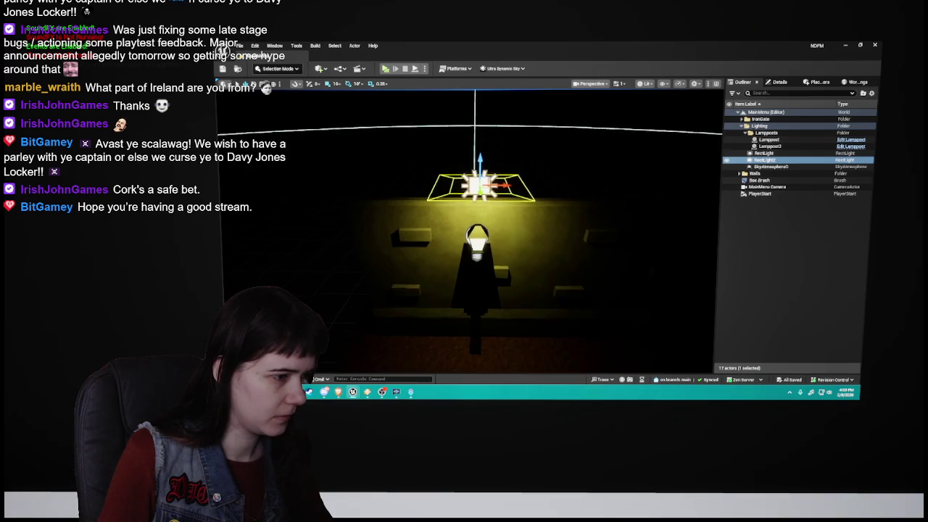
left_click_drag(472, 184, 472, 157)
left_click_drag(547, 202, 594, 201)
mouse_move(456, 187)
left_mouse_down()
mouse_move(416, 200)
mouse_move(420, 219)
mouse_move(410, 158)
mouse_move(417, 206)
left_mouse_up()
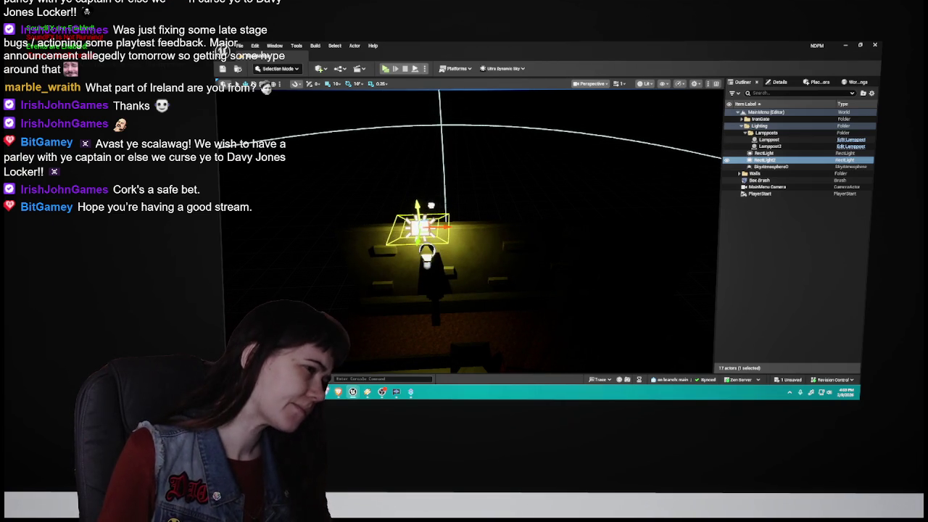
scroll(469, 217, "down", 1)
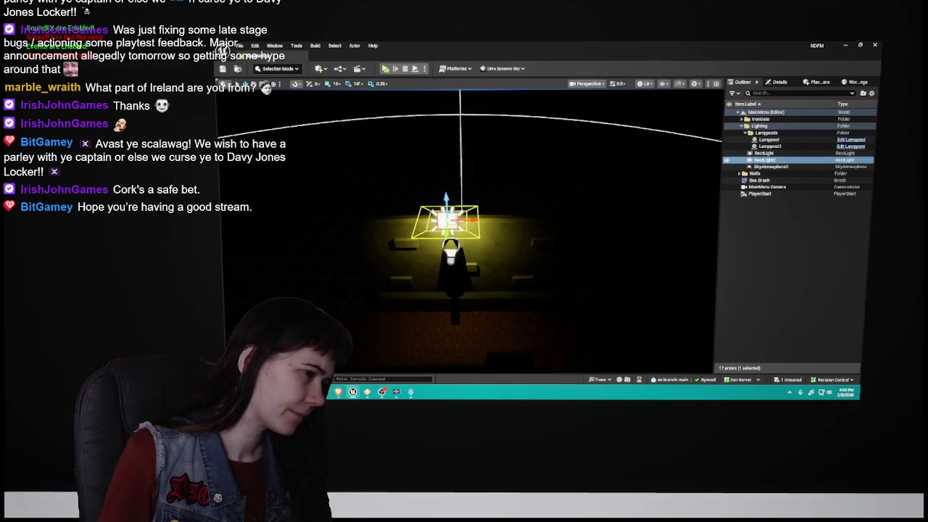
Step: Shift RectLight2 slightly right and retest the lighting in standalone previews
left_click(385, 68)
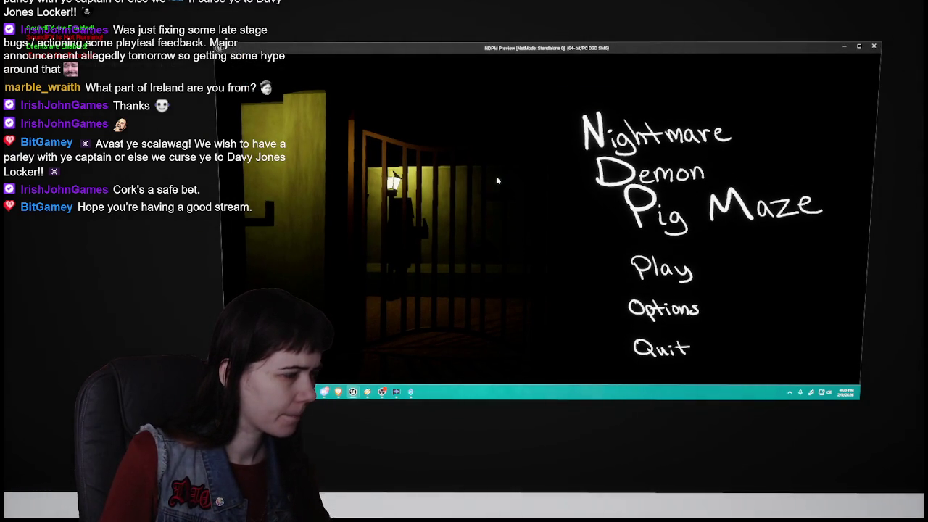
key("Escape")
left_click_drag(505, 216, 513, 216)
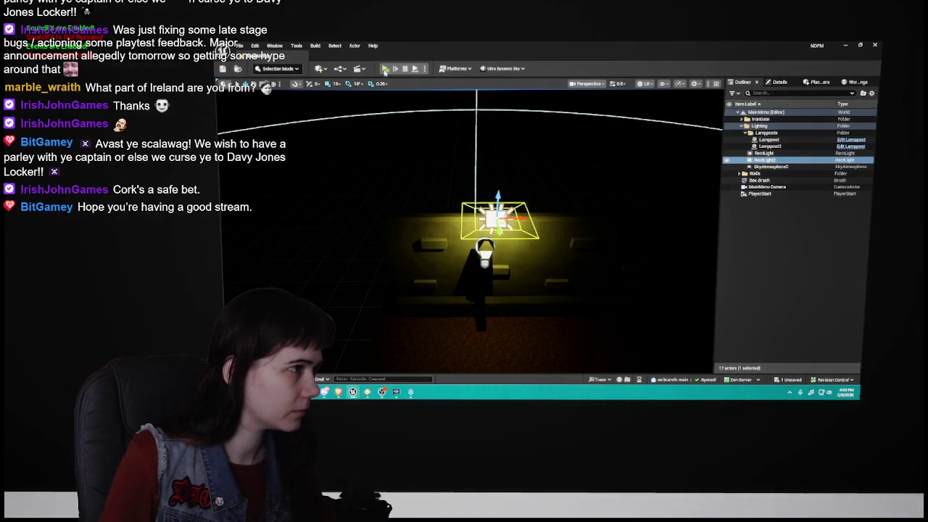
left_click(385, 70)
key("Escape")
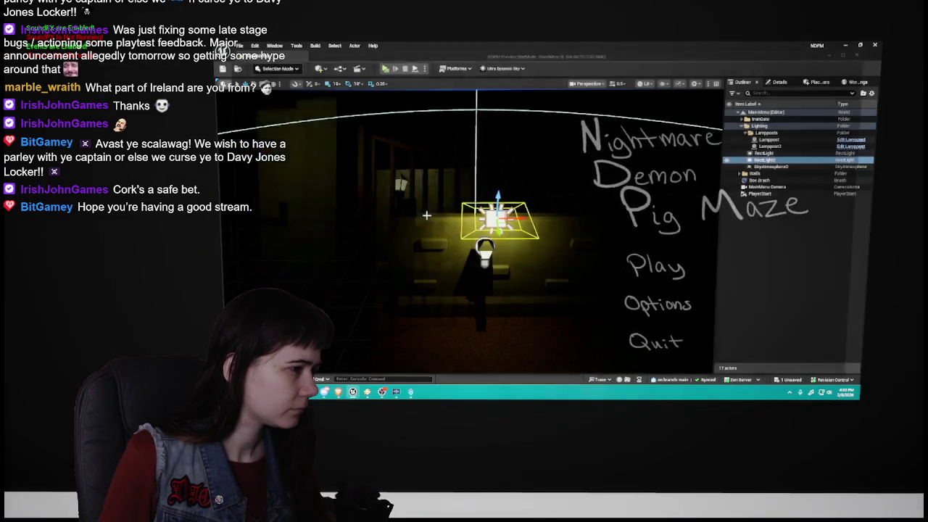
left_click(385, 70)
key("Escape")
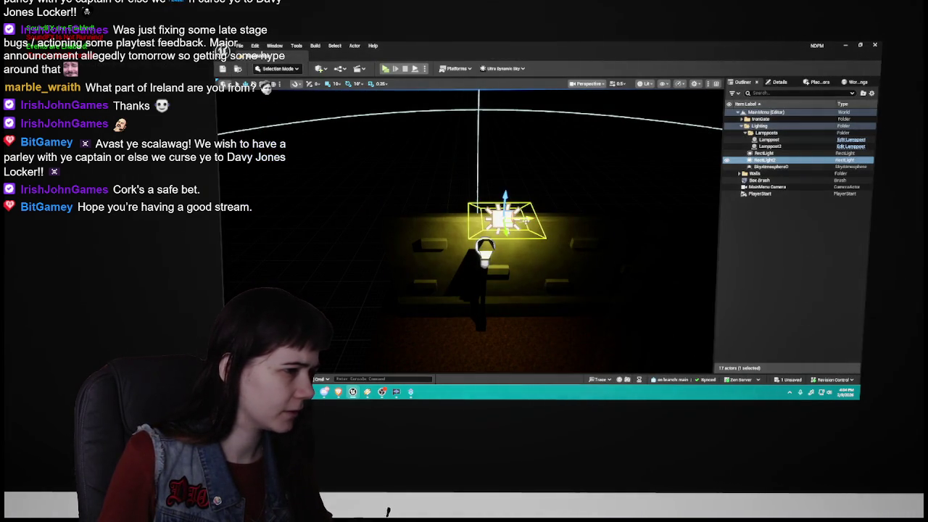
left_click(385, 70)
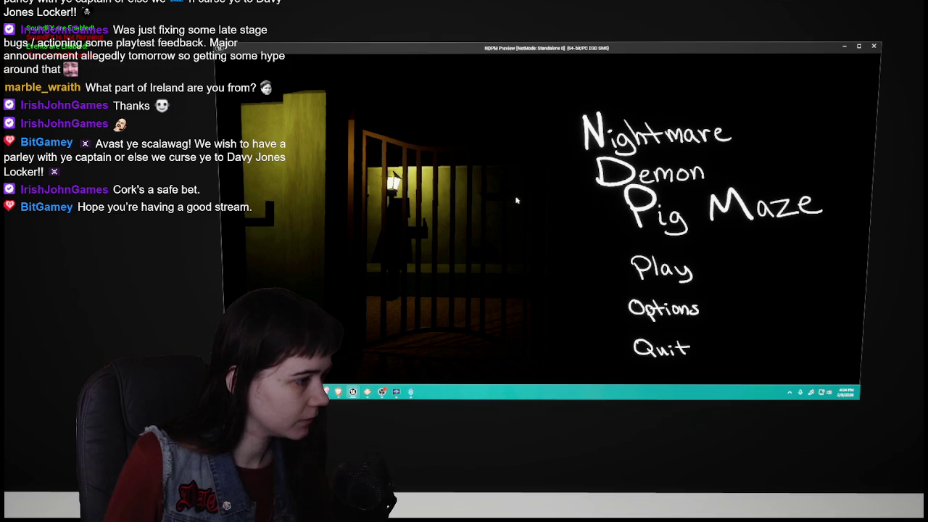
key("Escape")
Step: Run one more game preview and review the wall, gate and lights
left_click_drag(551, 213, 543, 222)
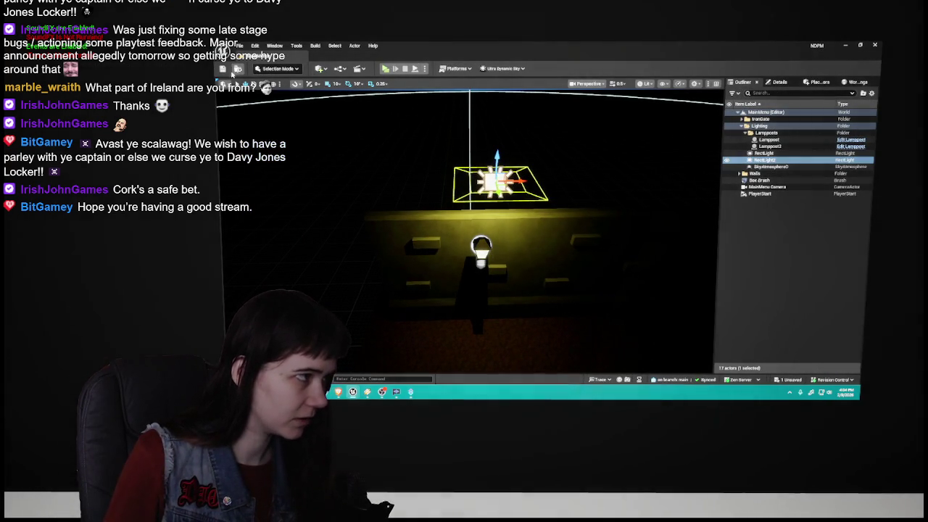
key("alt+p")
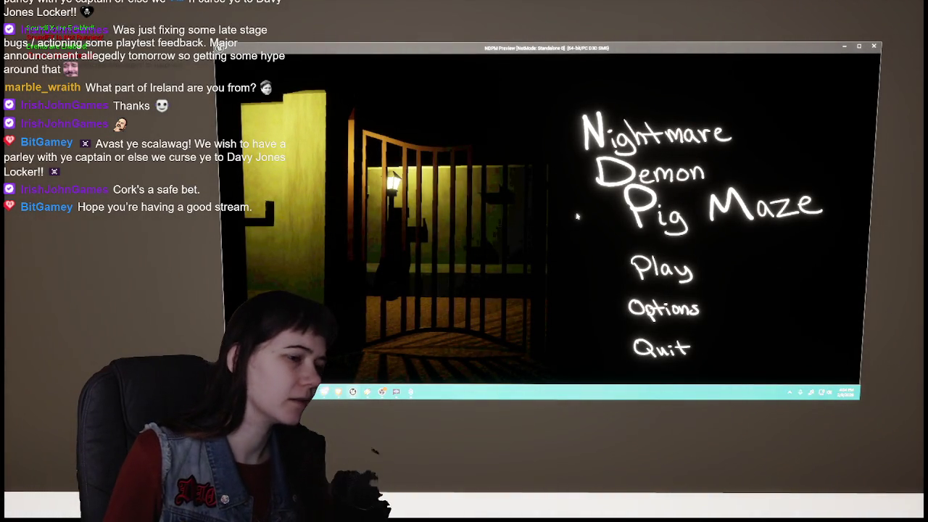
key("Escape")
mouse_move(463, 232)
left_mouse_down()
mouse_move(514, 229)
mouse_move(442, 229)
mouse_move(471, 229)
mouse_move(450, 234)
mouse_move(486, 241)
mouse_move(441, 229)
mouse_move(608, 231)
left_mouse_up()
left_click_drag(510, 229, 512, 228)
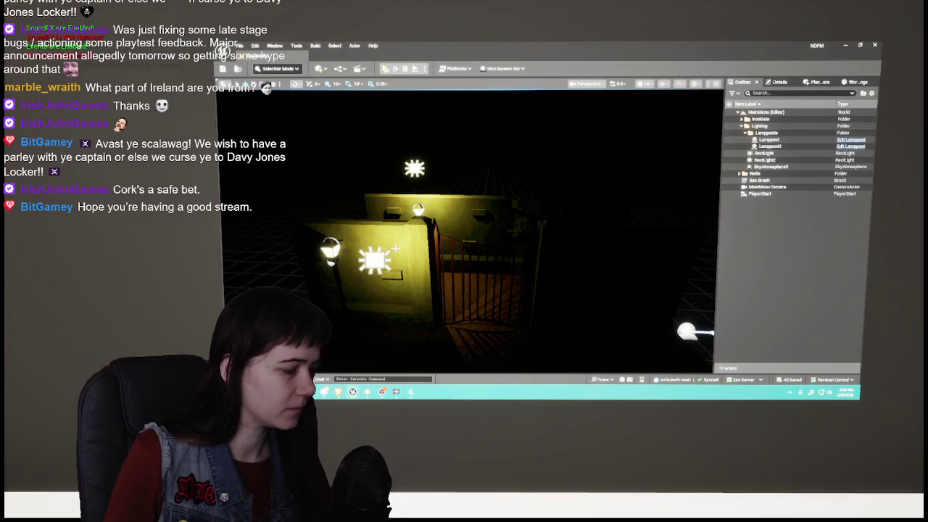
key("ctrl+space")
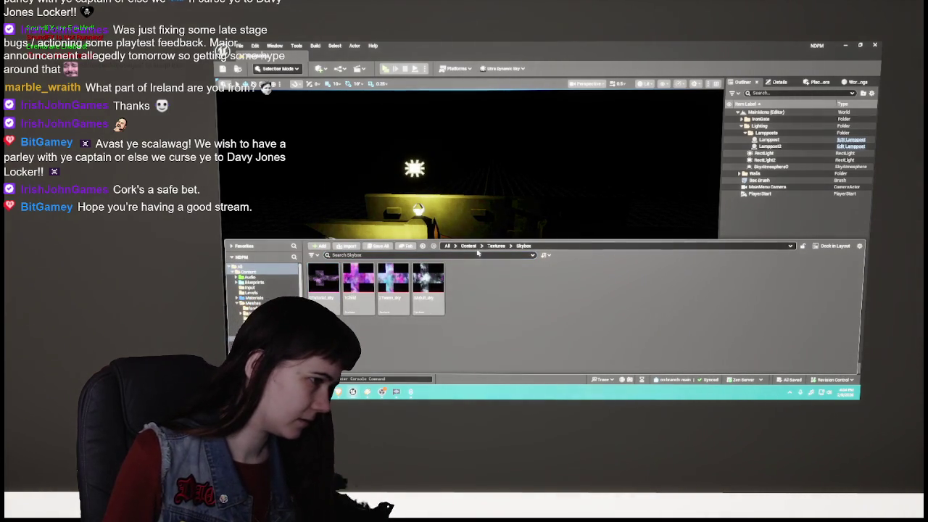
Step: Open the 1Childhood maze level from the Levels folder
left_click(469, 246)
double_click(428, 279)
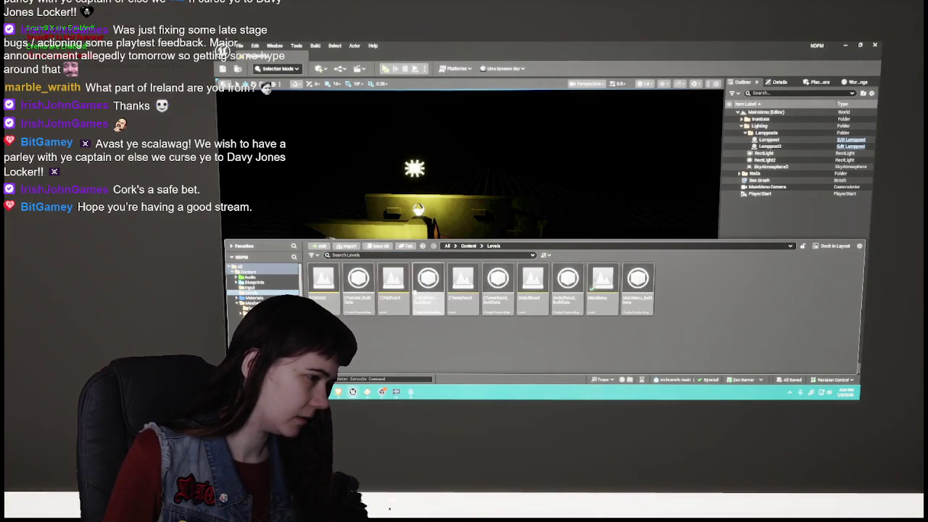
left_click(390, 295)
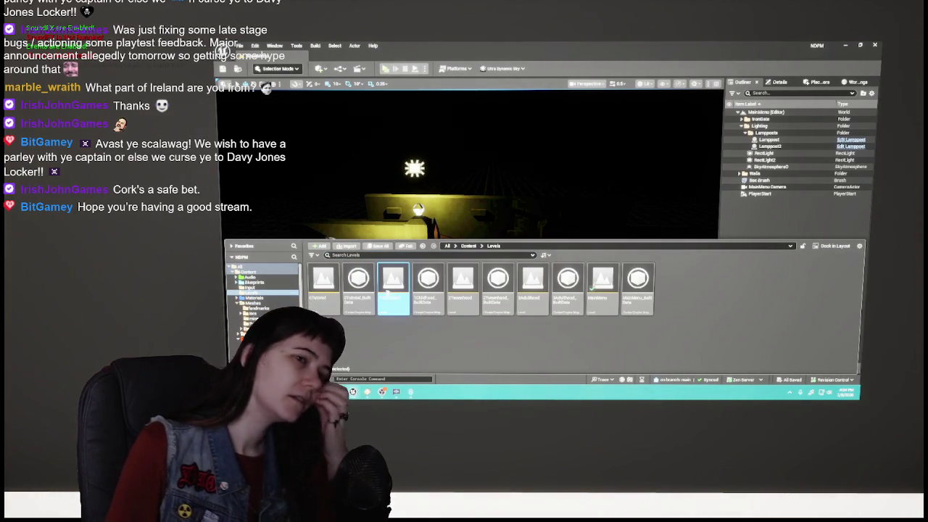
double_click(389, 292)
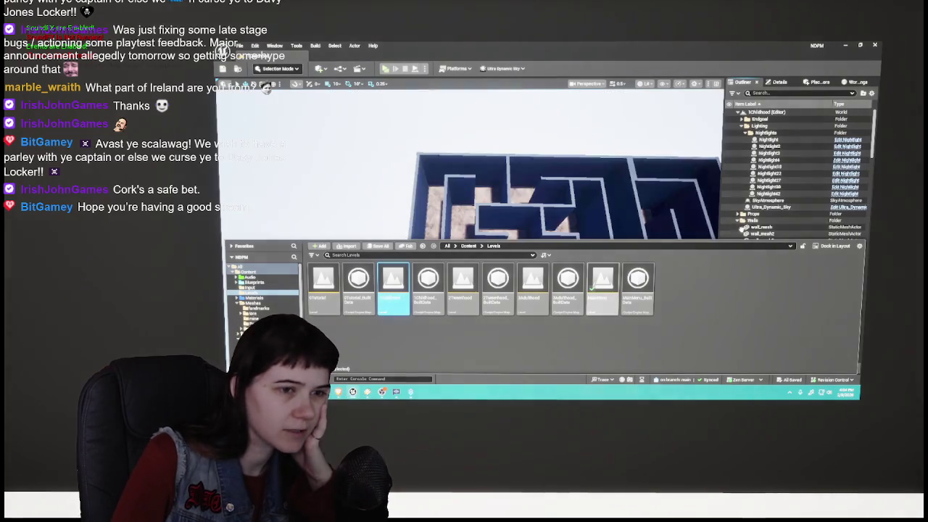
left_click(551, 232)
left_click_drag(550, 232, 584, 220)
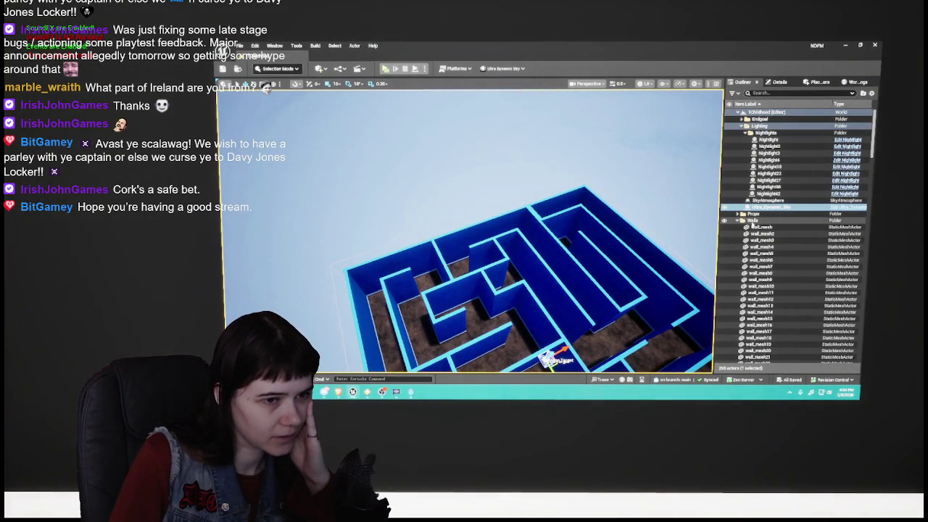
left_click(738, 220)
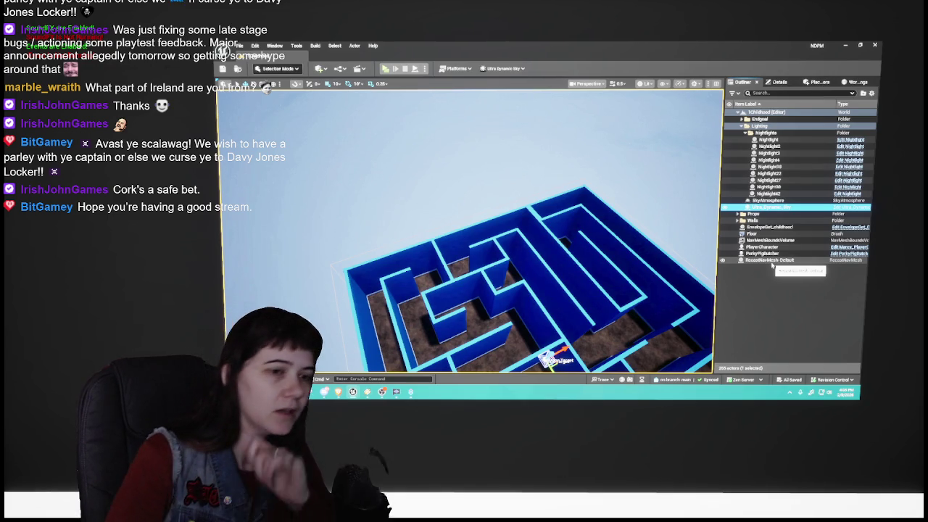
Step: Browse the Skybox textures under Content > Textures, then bring the maze back into view
key("super")
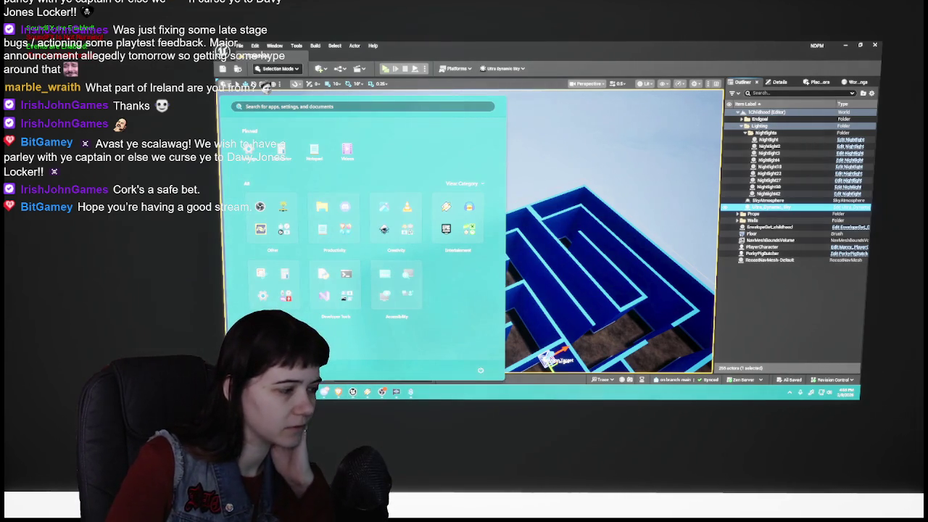
key("Escape")
key("ctrl+space")
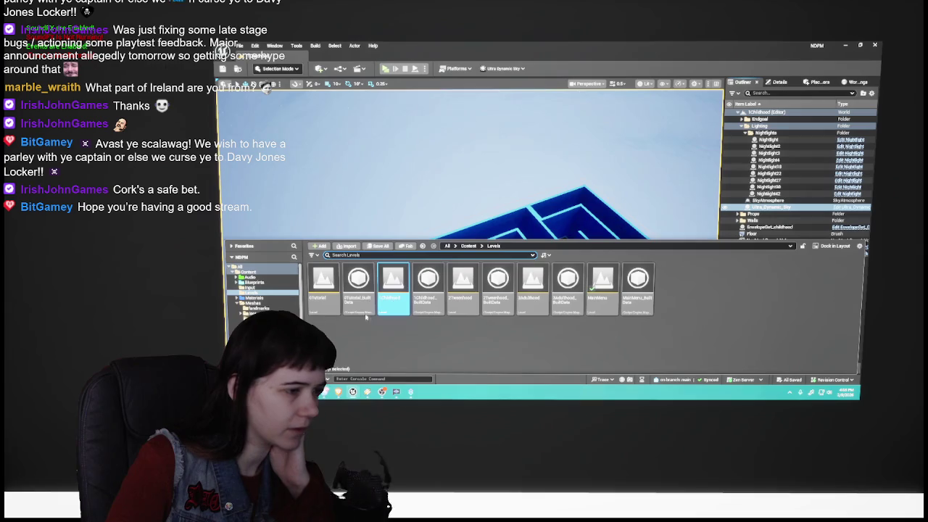
left_click(420, 248)
double_click(568, 281)
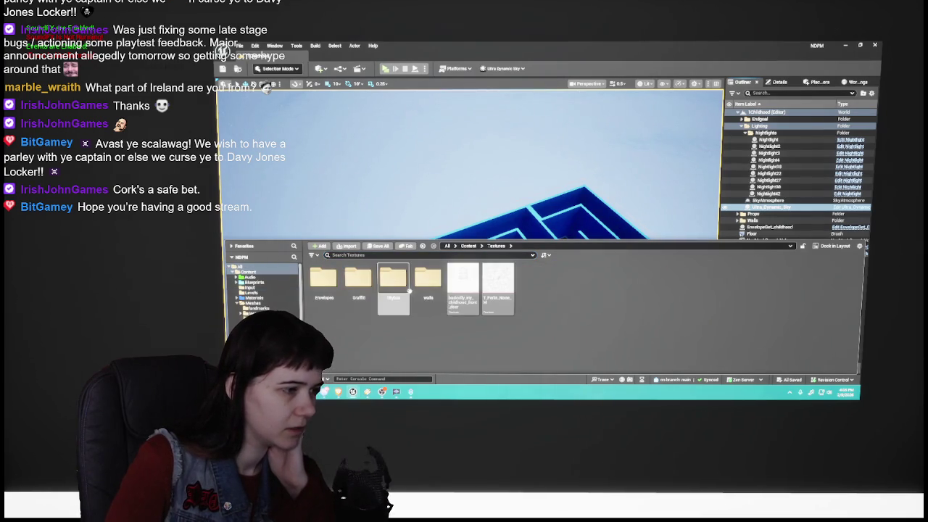
double_click(395, 282)
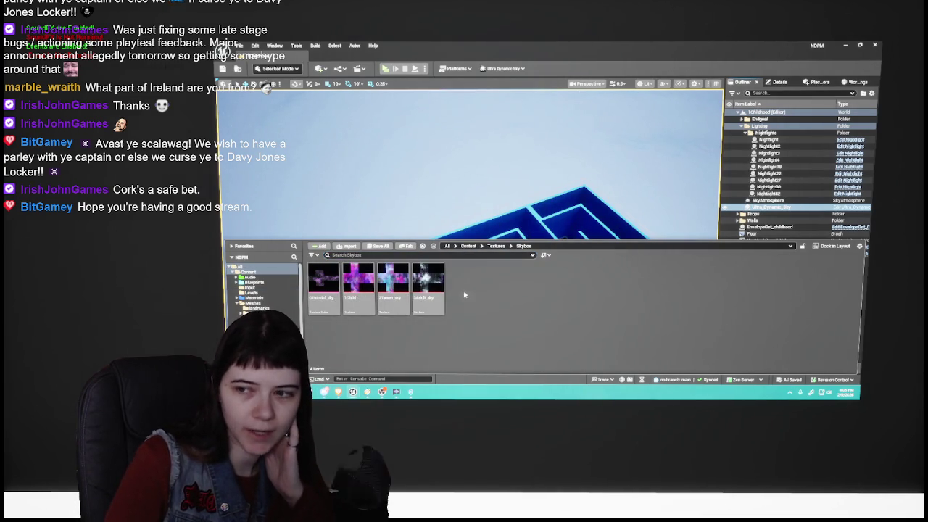
key("alt+Left")
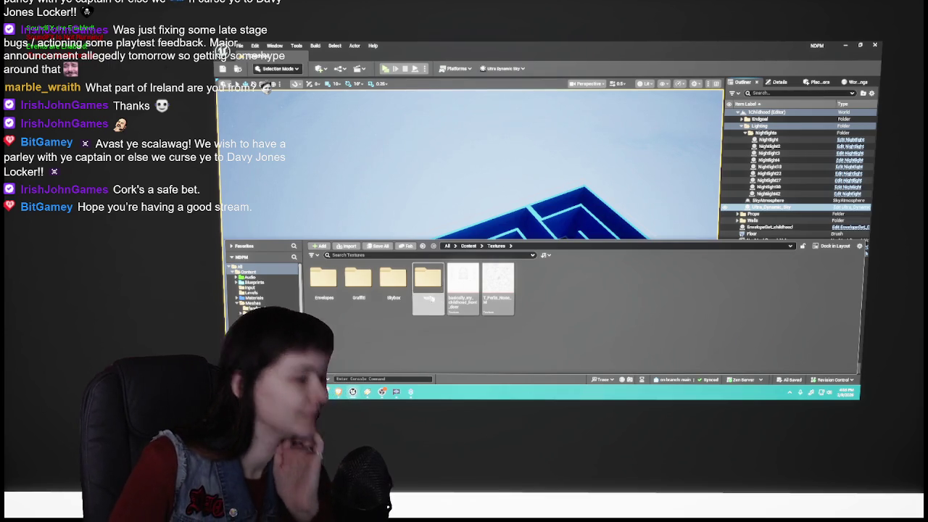
double_click(394, 281)
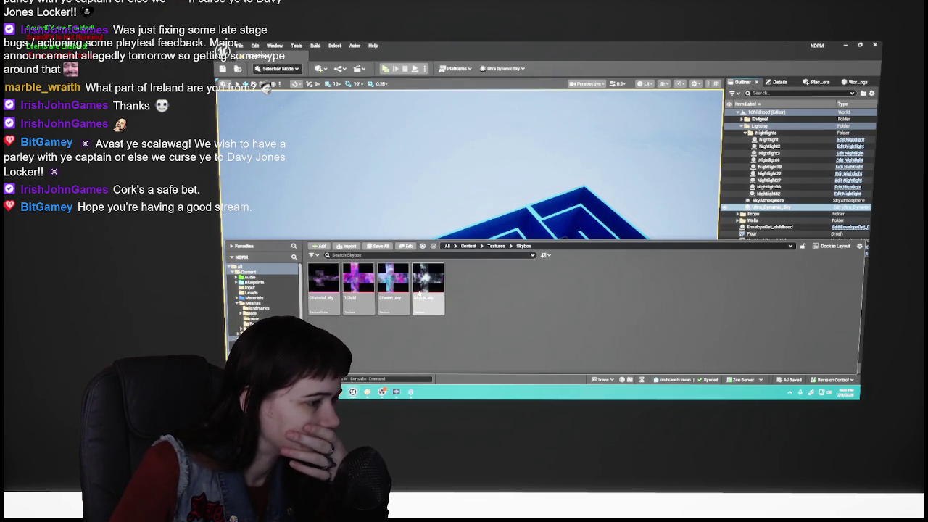
mouse_move(435, 281)
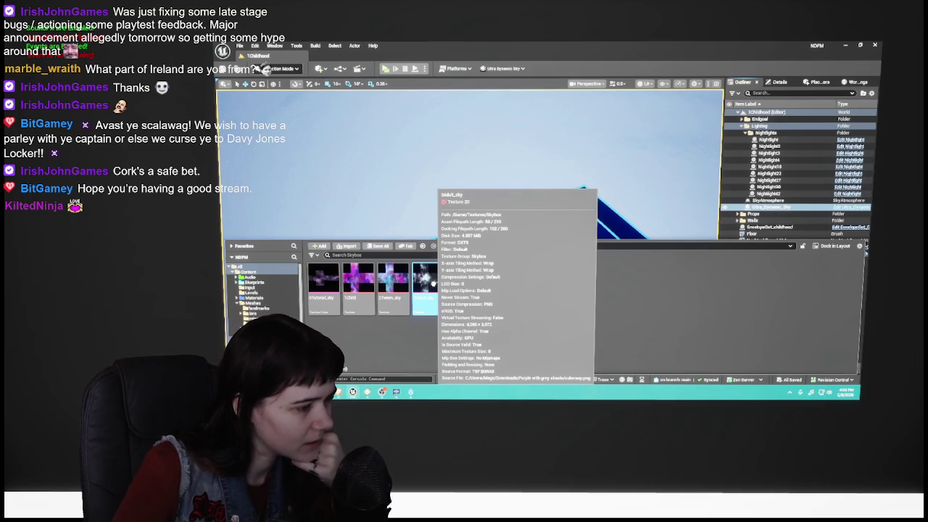
mouse_move(530, 203)
left_mouse_down()
mouse_move(530, 218)
mouse_move(530, 203)
left_mouse_up()
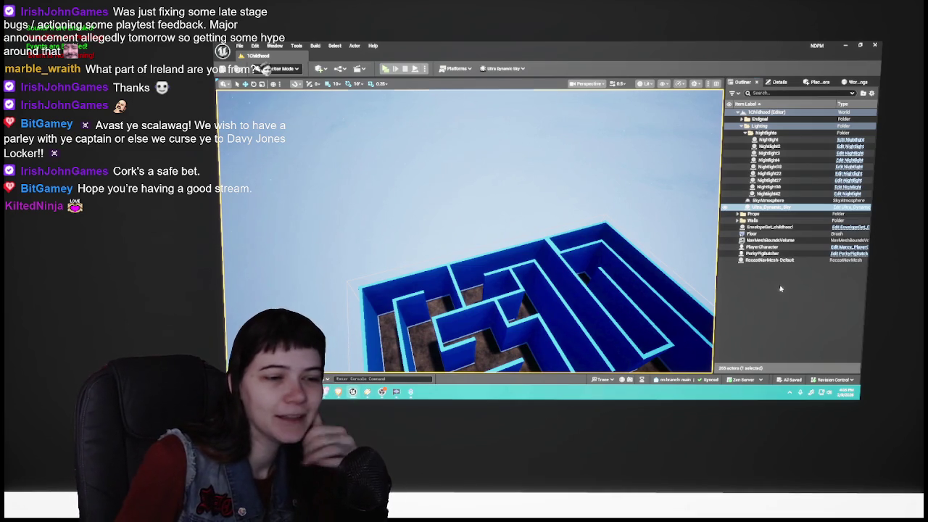
Step: Switch to the Place Actors panel and browse its Basic, Recent and Geometry categories
left_click(817, 83)
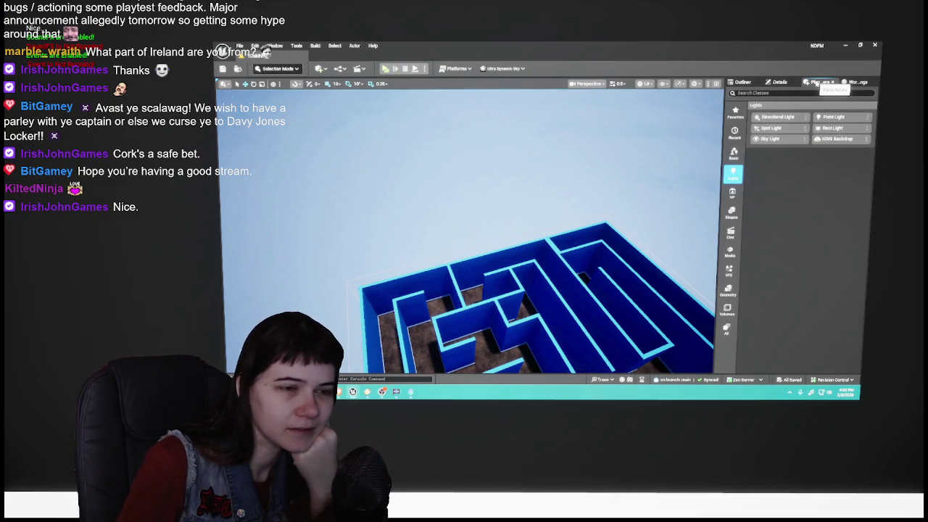
key("ctrl+space")
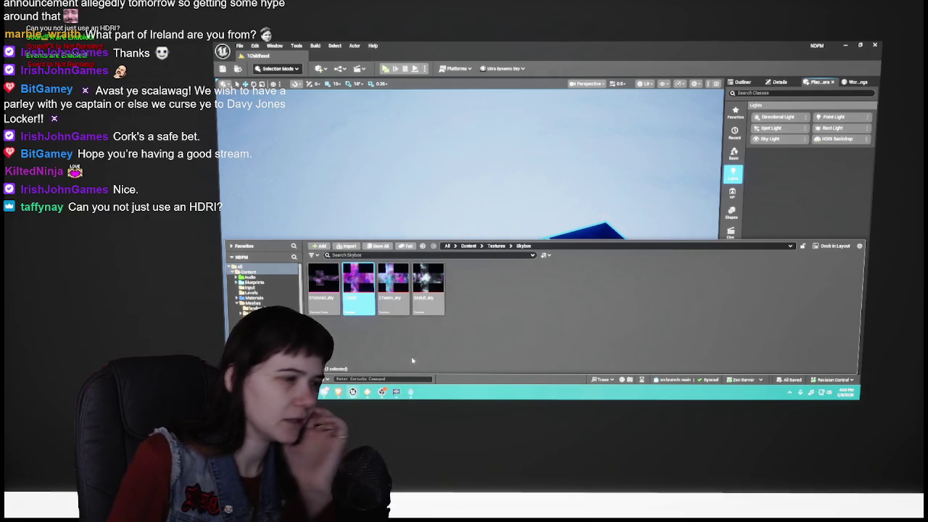
key("ctrl+space")
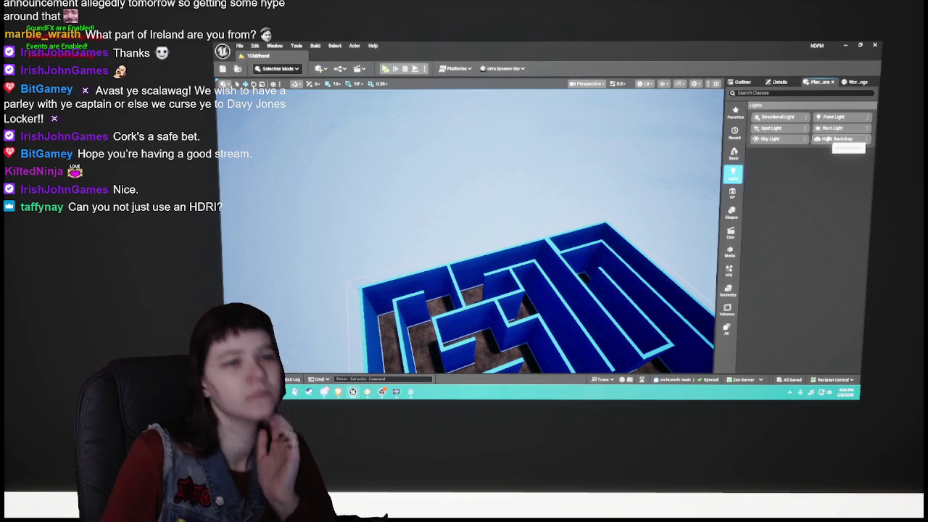
left_click(734, 154)
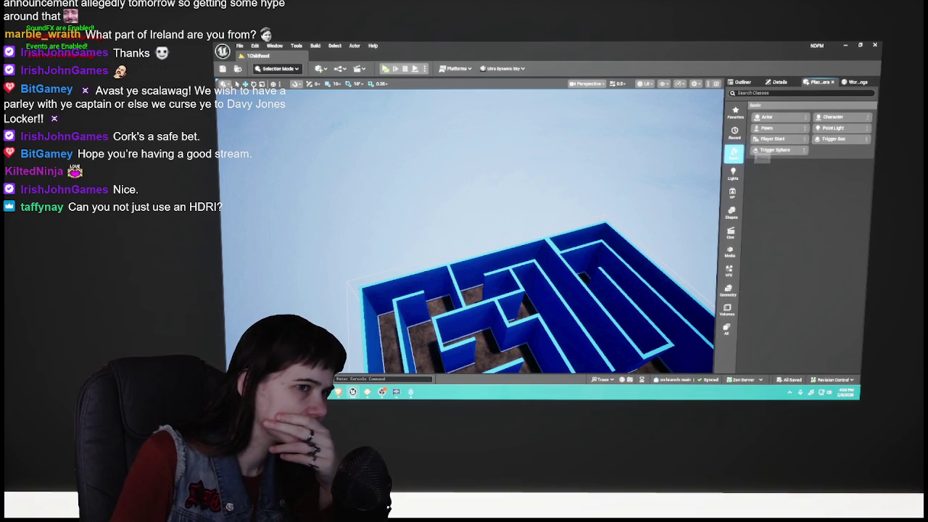
left_click(735, 132)
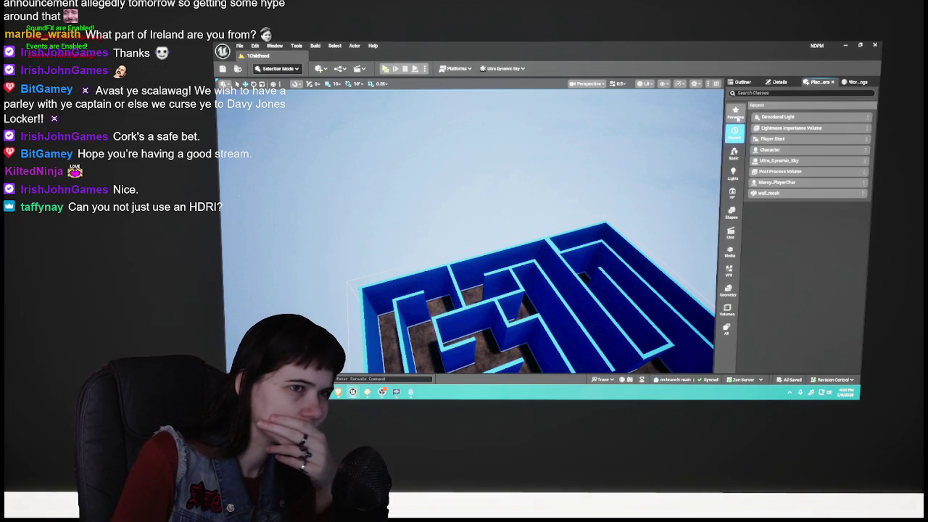
left_click(732, 291)
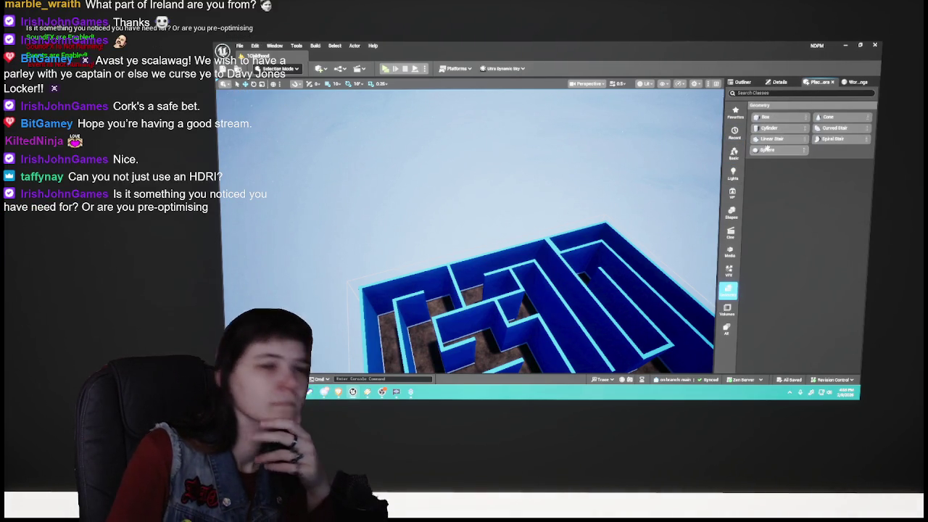
left_click(734, 111)
left_click(734, 132)
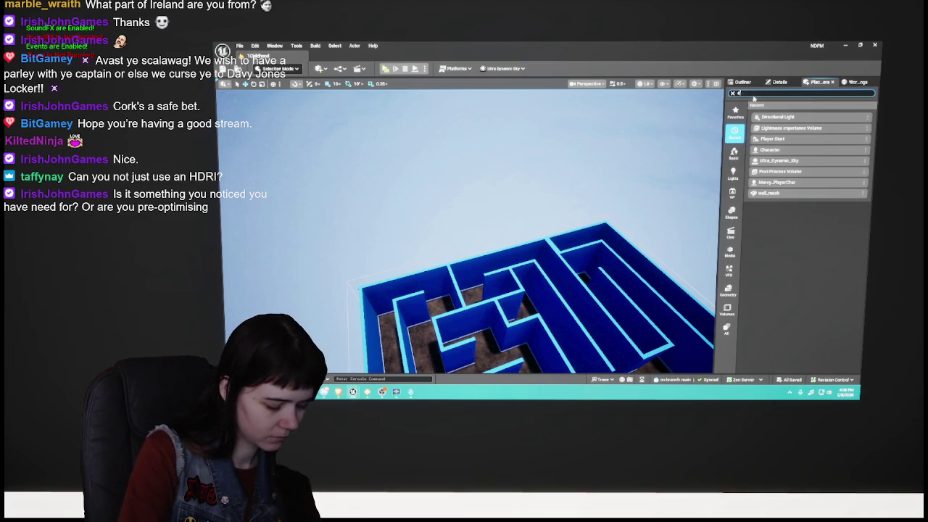
Step: Search placeable actors for 'ubes', then browse Geometry, Visual Effects, Media and Lights
type("ube")
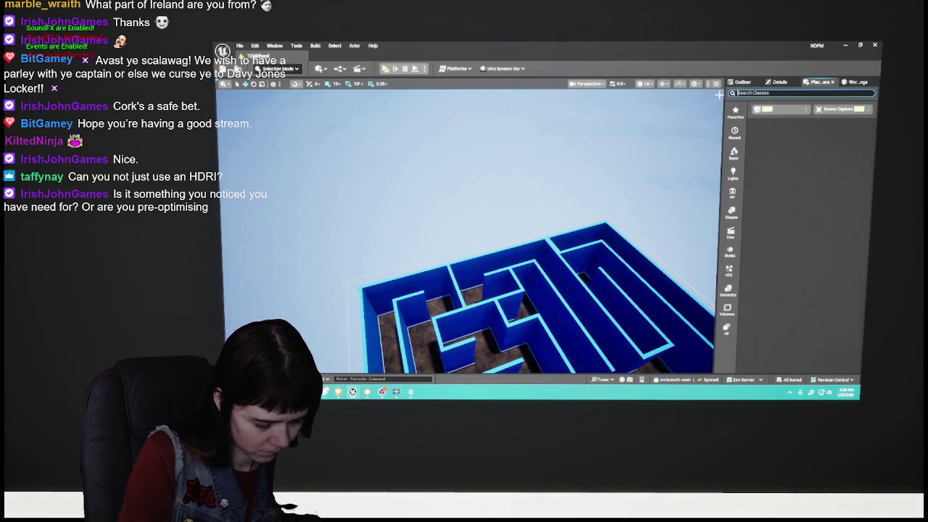
type("sky")
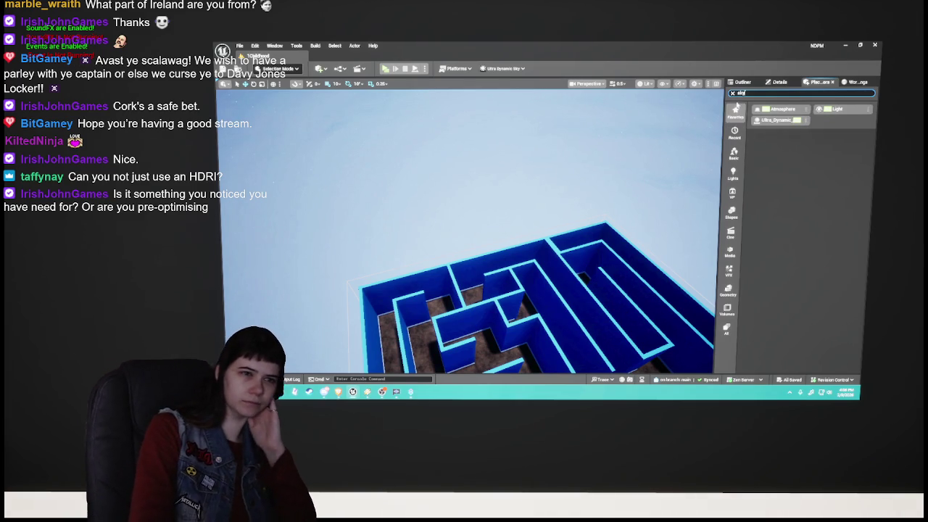
left_click(734, 133)
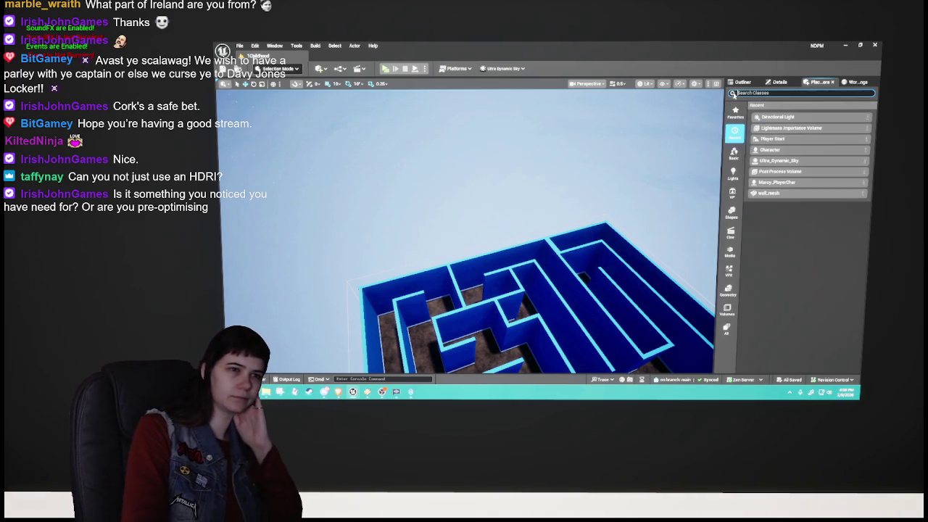
left_click(727, 290)
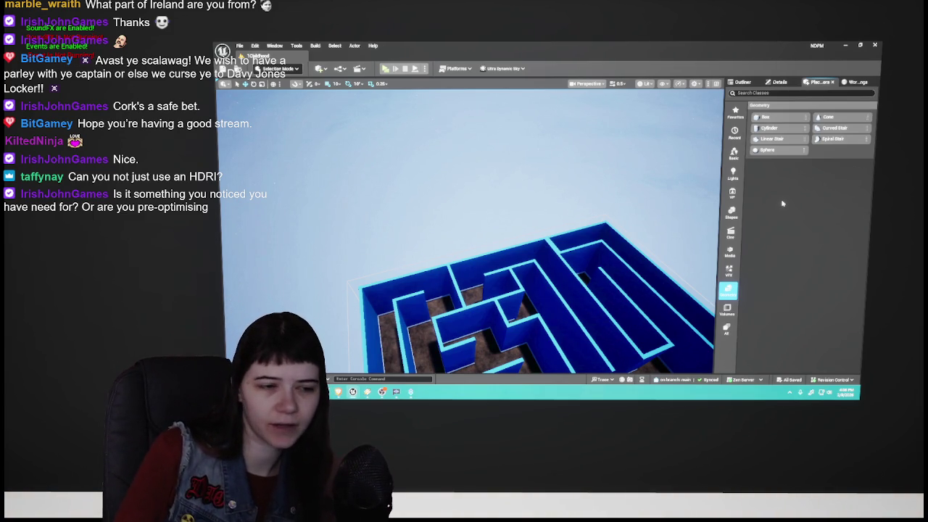
left_click(728, 270)
left_click(729, 251)
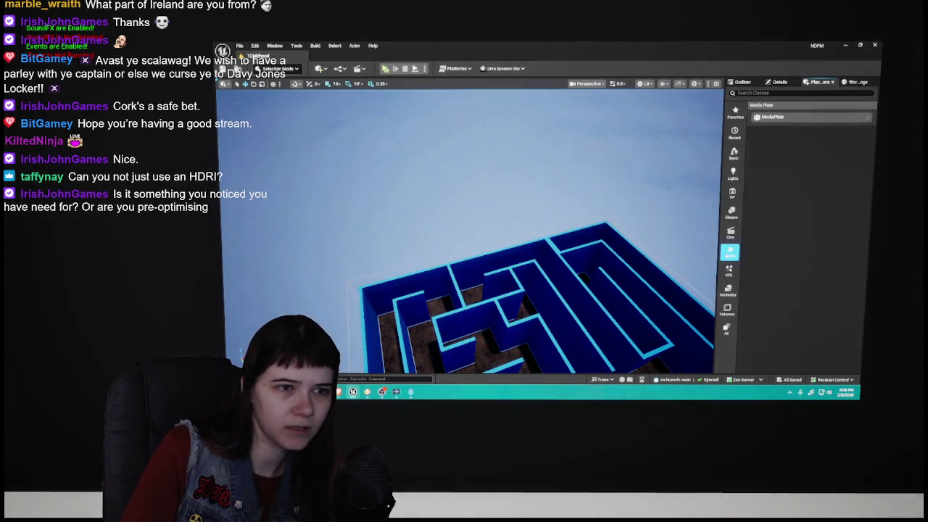
left_click(734, 133)
left_click(733, 153)
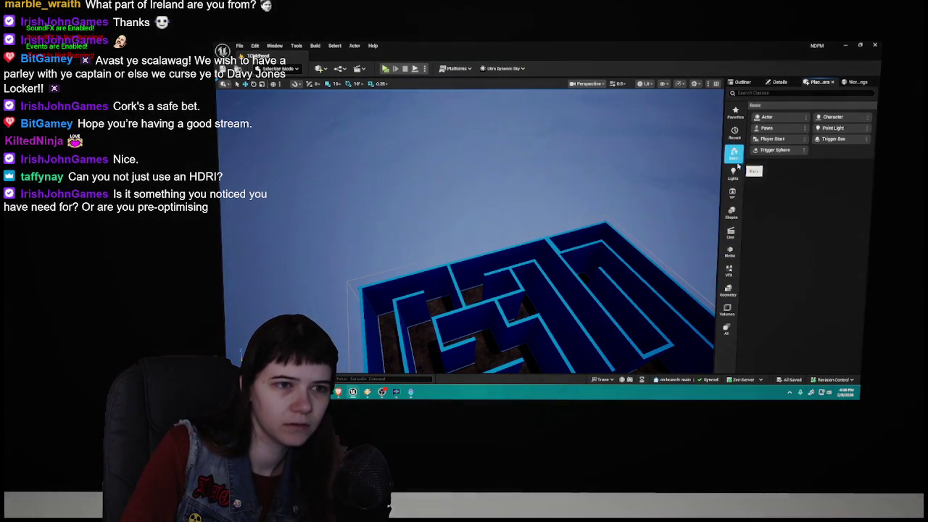
left_click(732, 174)
Step: Place an HDRI Backdrop in the maze and reset its location to 0, 0, 0
mouse_move(769, 139)
left_mouse_down()
mouse_move(747, 199)
mouse_move(551, 213)
left_mouse_up()
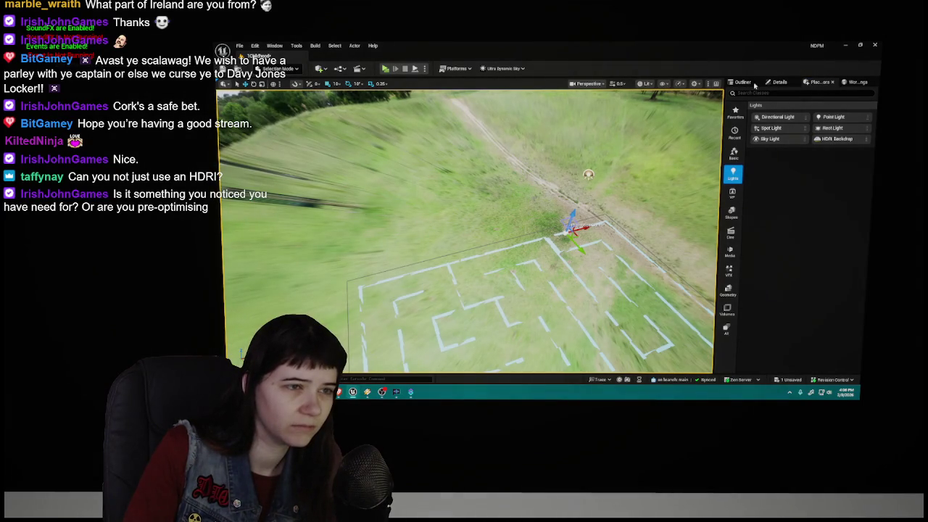
left_click(780, 82)
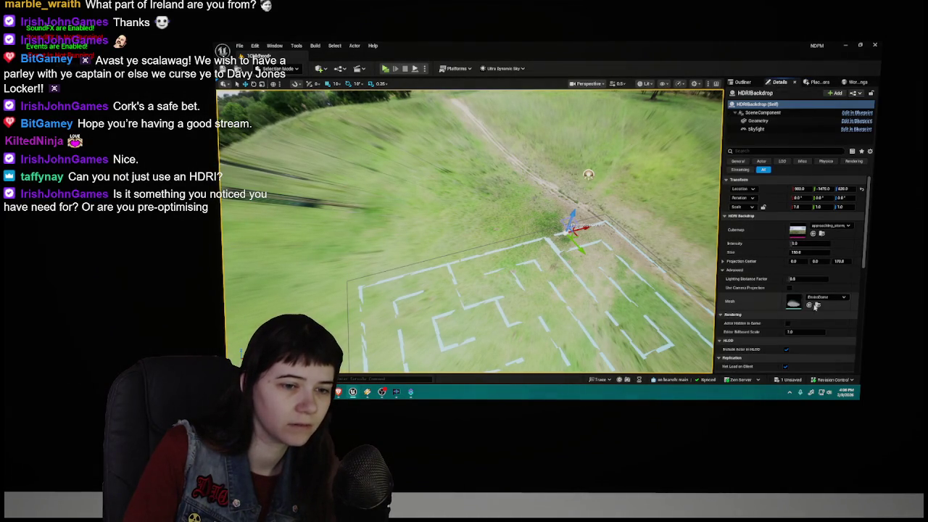
left_click(861, 189)
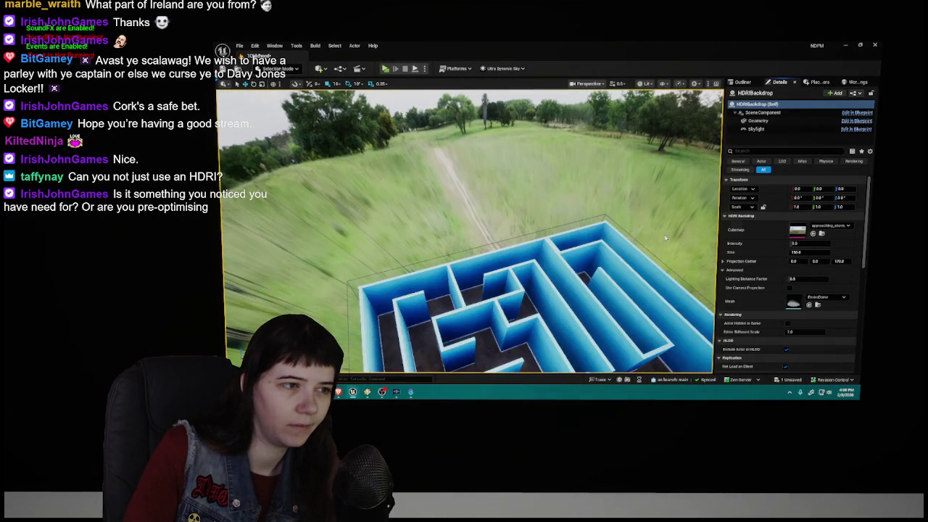
mouse_move(583, 266)
left_mouse_down()
mouse_move(583, 207)
mouse_move(584, 266)
left_mouse_up()
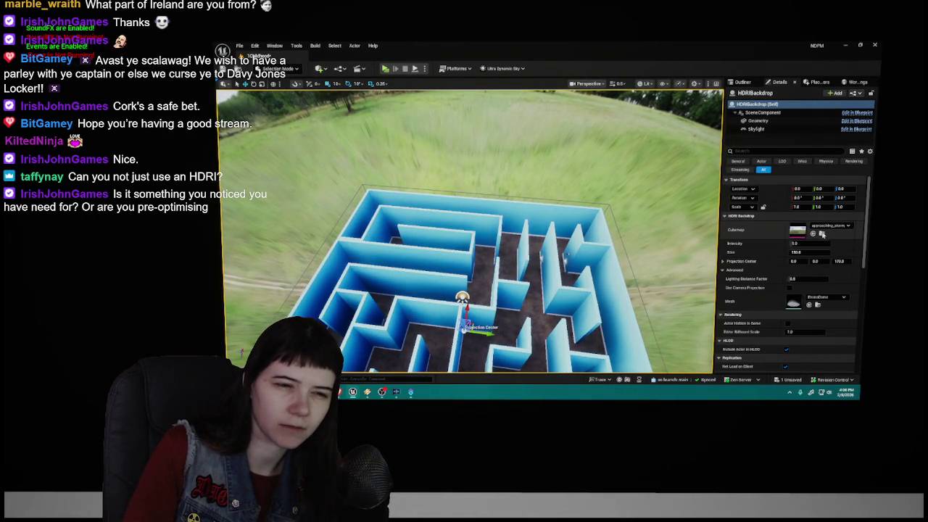
Step: Assign the 0Tutorial_sky texture from the Skybox folder as the backdrop's cubemap
key("ctrl+space")
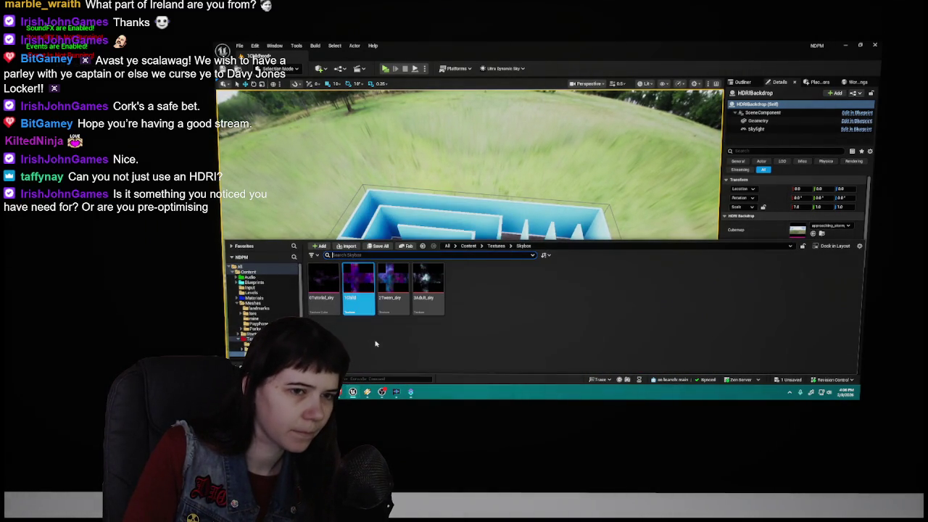
key("ctrl+space")
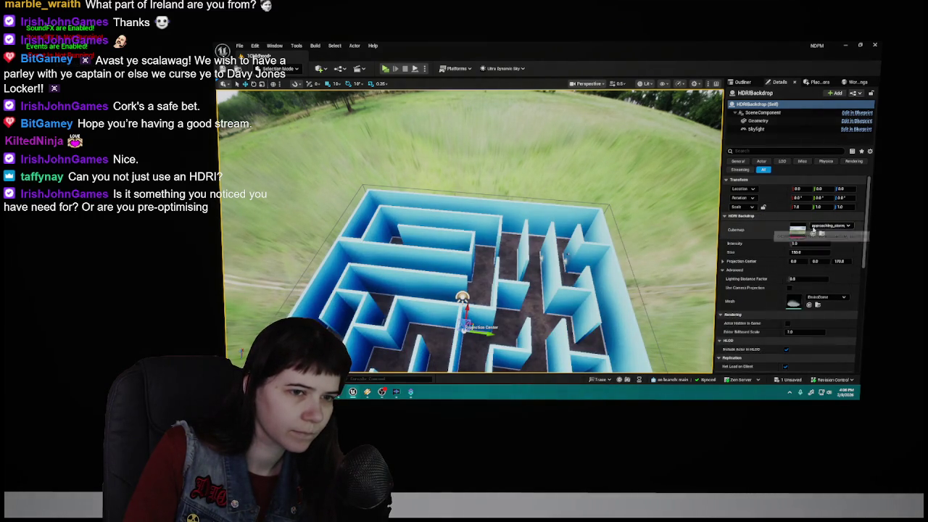
key("ctrl+space")
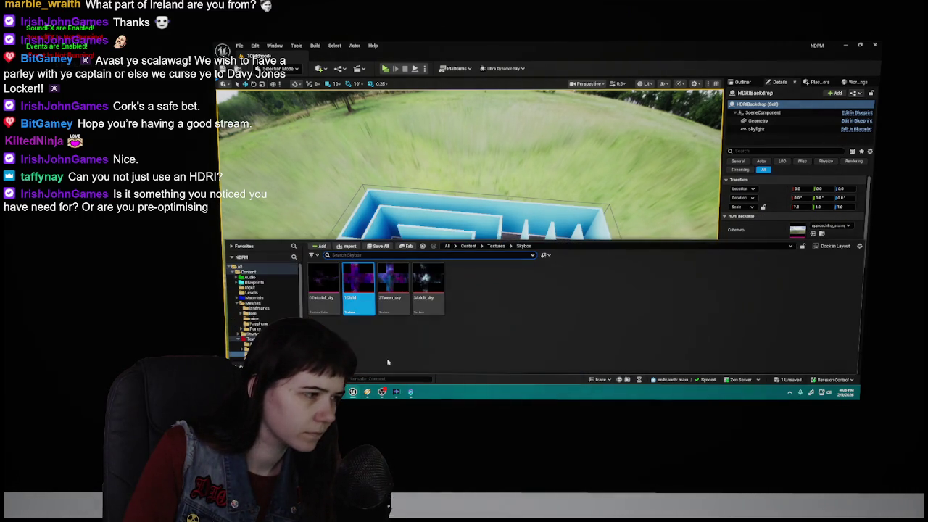
left_click_drag(324, 286, 797, 230)
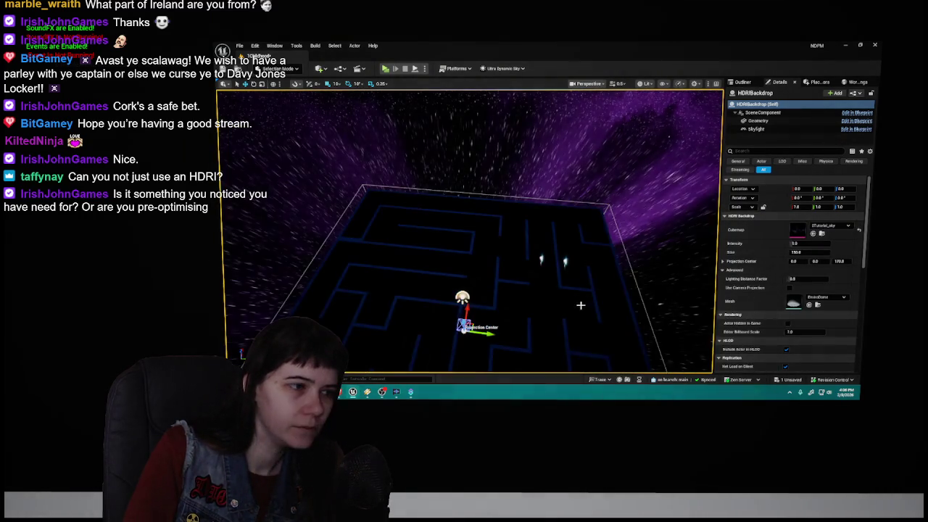
Step: Orbit the view to inspect the purple starry sky surrounding the maze
mouse_move(464, 232)
left_mouse_down()
mouse_move(435, 218)
mouse_move(449, 189)
mouse_move(507, 218)
mouse_move(478, 210)
mouse_move(420, 232)
mouse_move(420, 184)
mouse_move(435, 203)
mouse_move(435, 173)
mouse_move(449, 196)
mouse_move(493, 207)
mouse_move(478, 217)
mouse_move(456, 217)
mouse_move(458, 207)
left_mouse_up()
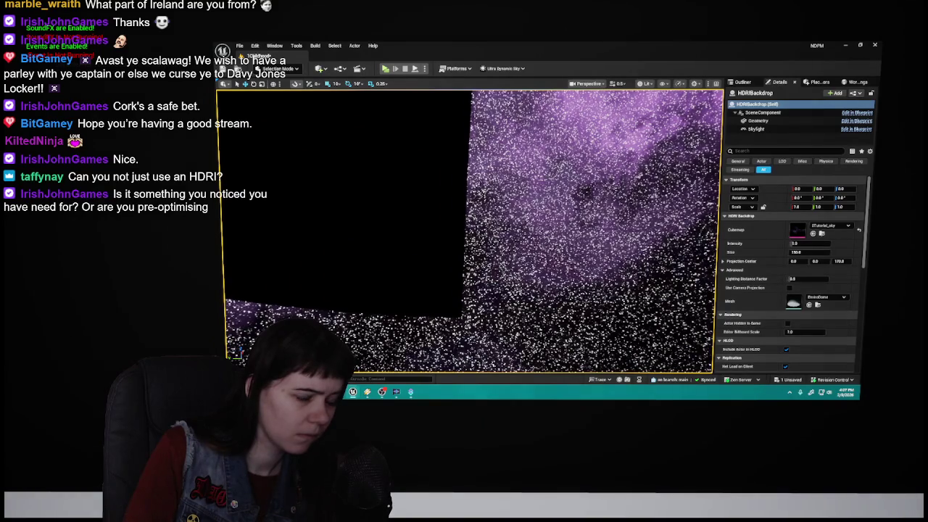
mouse_move(458, 208)
left_mouse_down()
mouse_move(475, 272)
mouse_move(575, 299)
left_mouse_up()
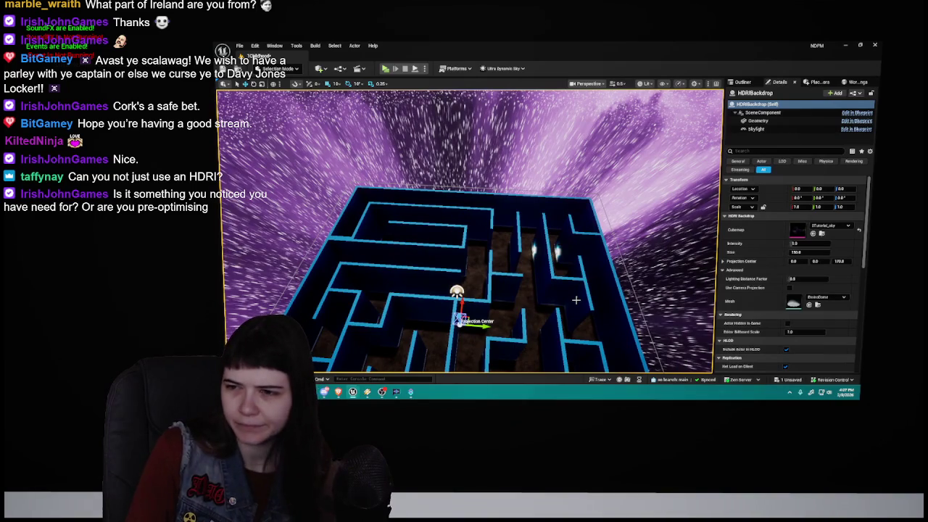
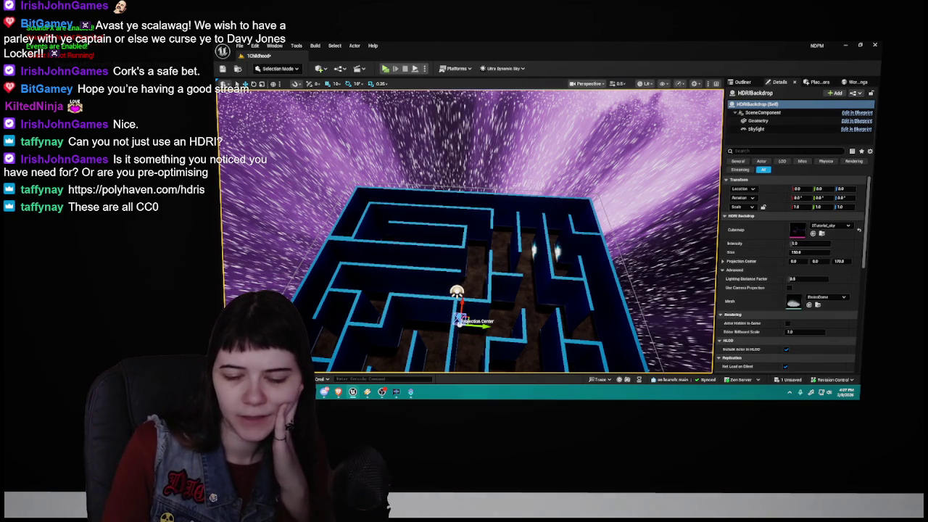
Step: Show the Skybox textures in the Content Drawer and resize the Downloads skybox folder window beside them
key("ctrl+space")
key("Right")
key("Right")
key("Right")
key("Left")
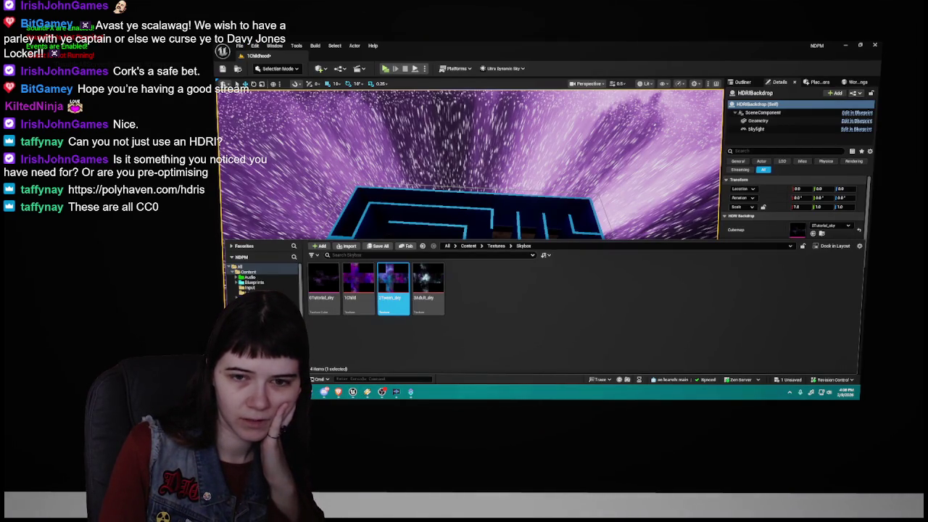
mouse_move(927, 102)
left_mouse_down()
mouse_move(703, 94)
mouse_move(621, 106)
mouse_move(648, 101)
mouse_move(641, 125)
mouse_move(634, 123)
left_mouse_up()
Step: Import cubemap.png from the Downloads skybox folder into the Skybox textures folder
left_click(577, 202)
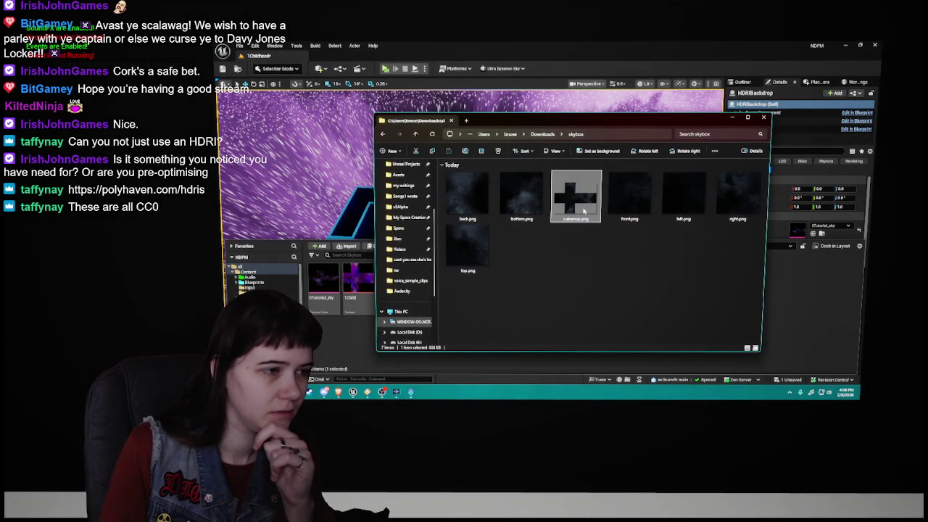
mouse_move(583, 211)
left_mouse_down()
mouse_move(601, 224)
mouse_move(594, 126)
left_mouse_up()
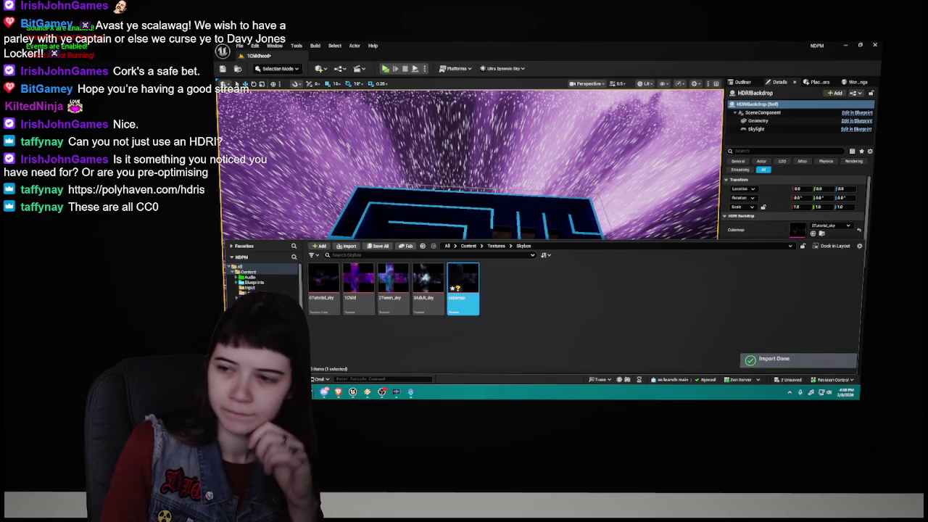
Step: Save the newly imported cubemap texture with Save All
right_click(462, 286)
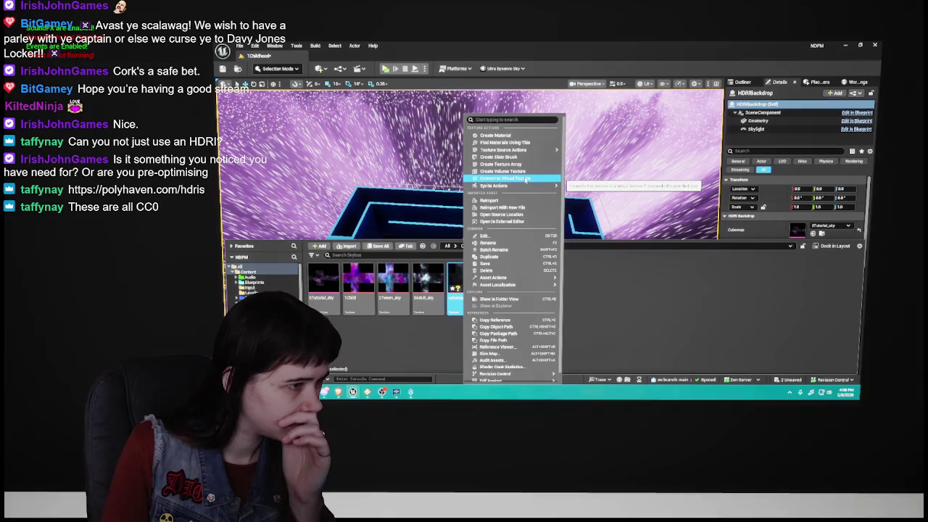
left_click(354, 345)
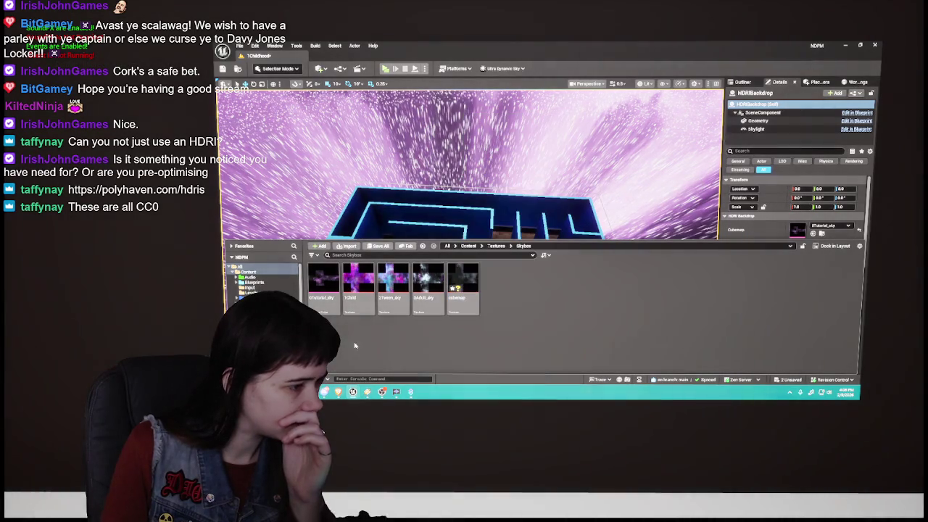
left_click(348, 246)
left_click(611, 297)
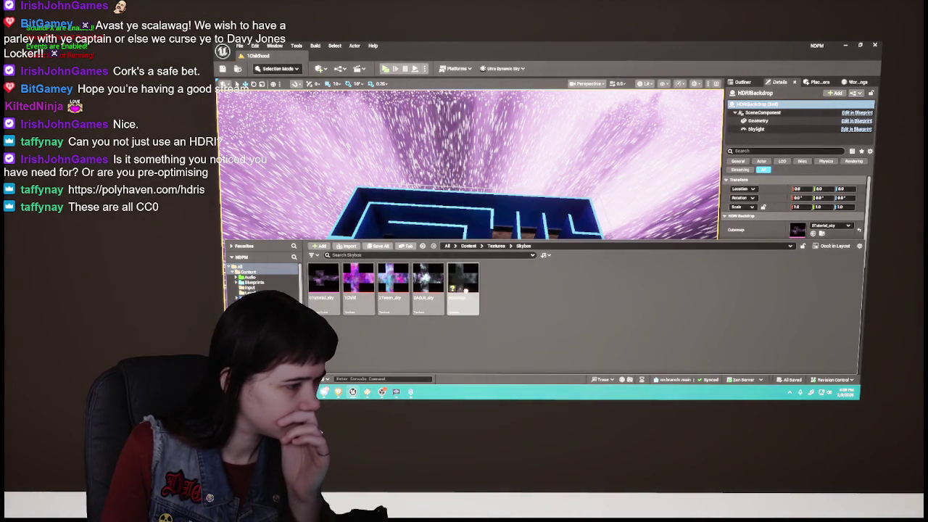
Step: Reselect the cubemap texture and review its context-menu actions
right_click(455, 288)
mouse_move(539, 151)
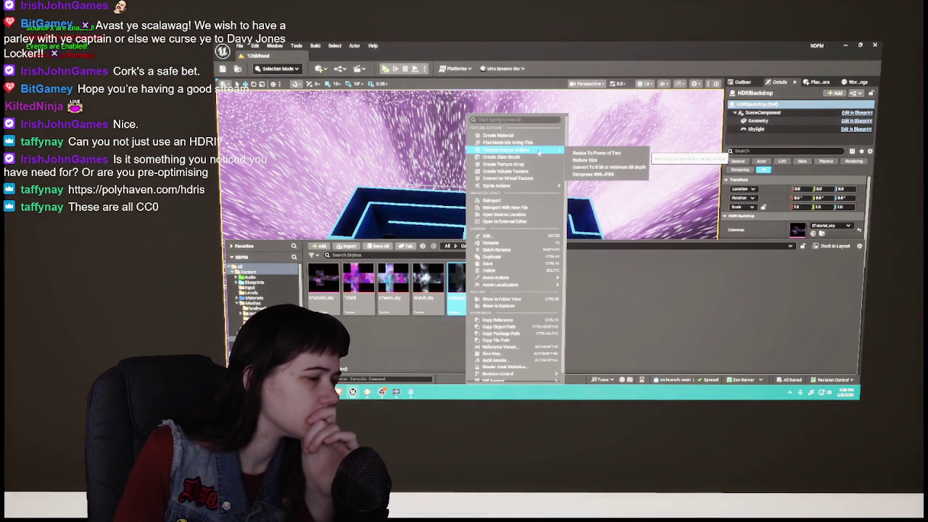
left_click(329, 309)
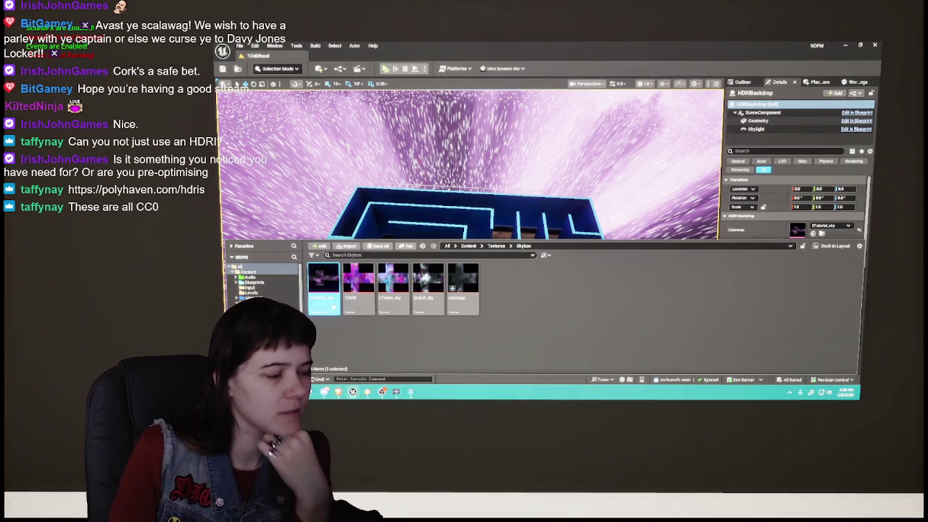
mouse_move(332, 307)
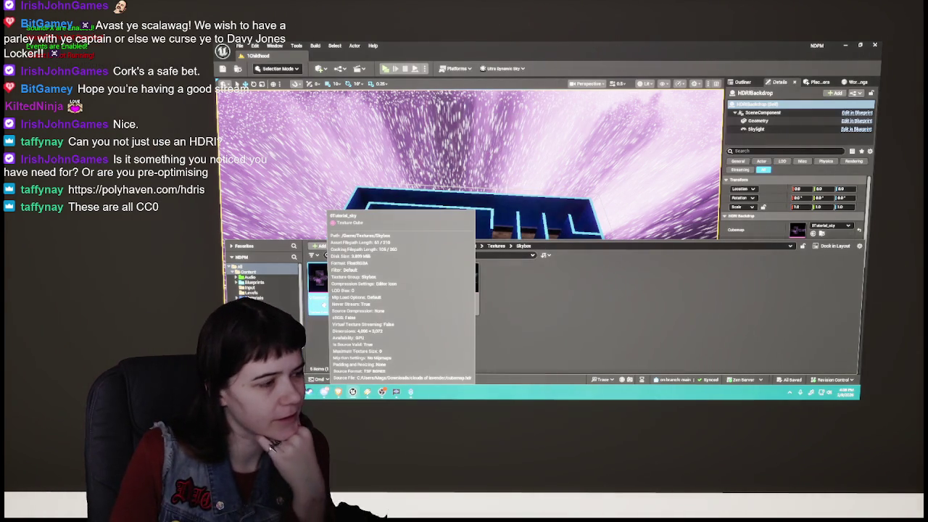
left_click(462, 289)
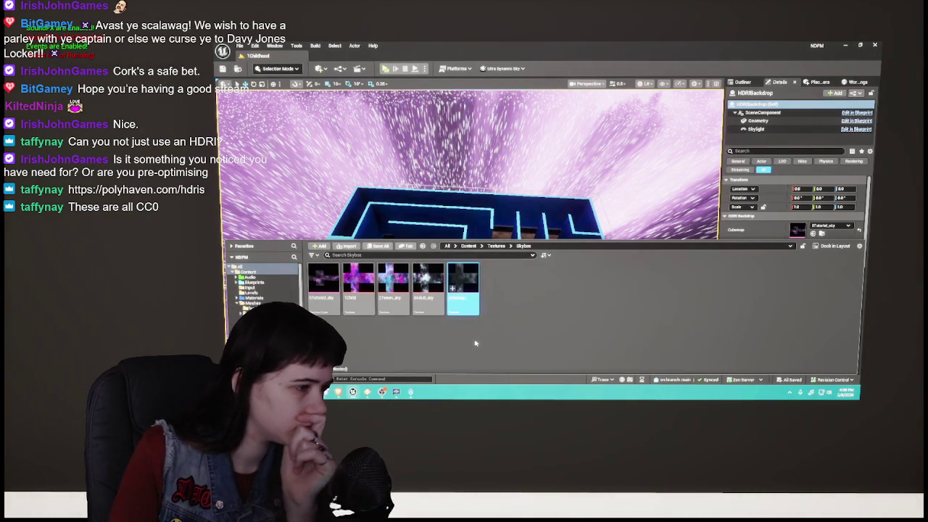
right_click(464, 290)
mouse_move(550, 186)
Step: Search the cubemap texture's actions for 'cube', then copy the texture's file path
left_click(534, 120)
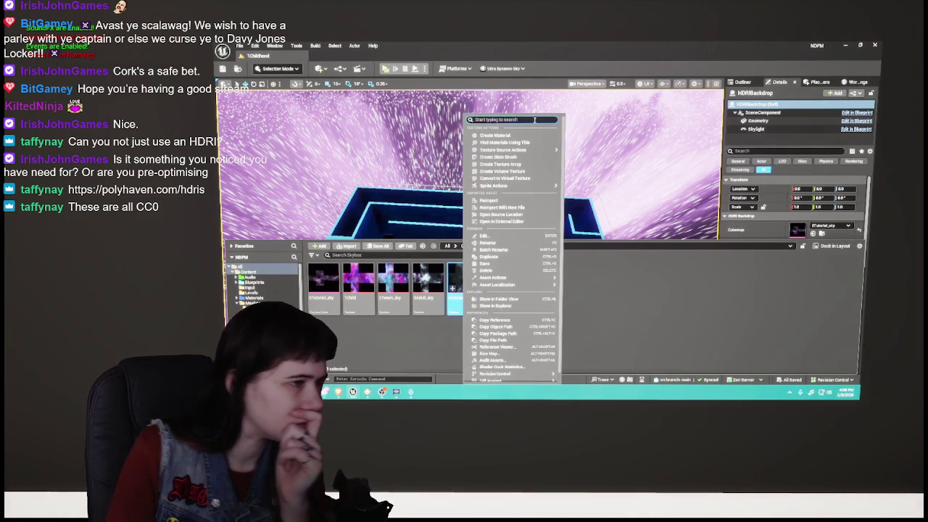
type("cube")
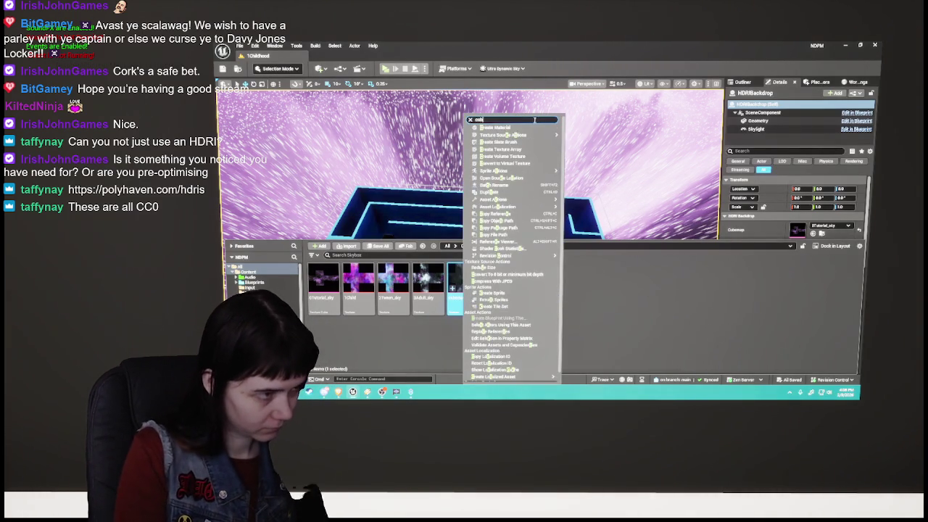
key("BackSpace")
key("BackSpace")
key("BackSpace")
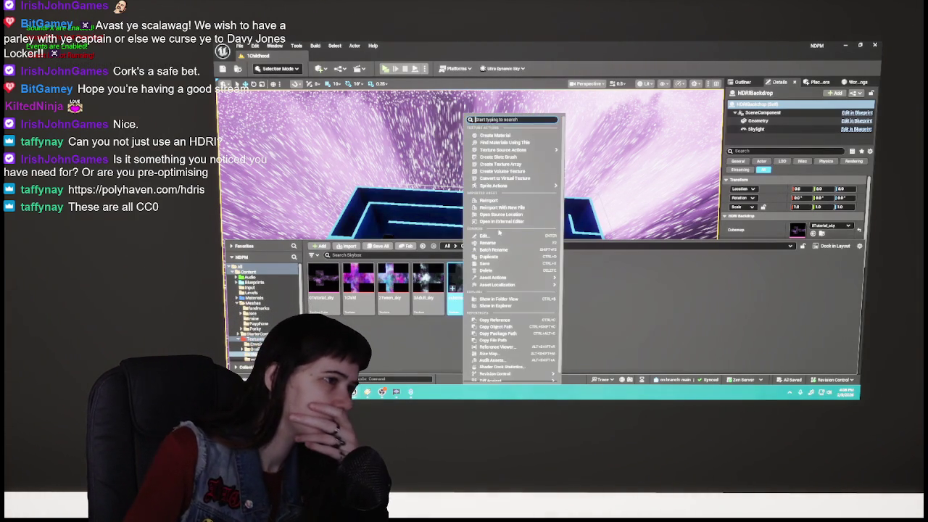
mouse_move(530, 151)
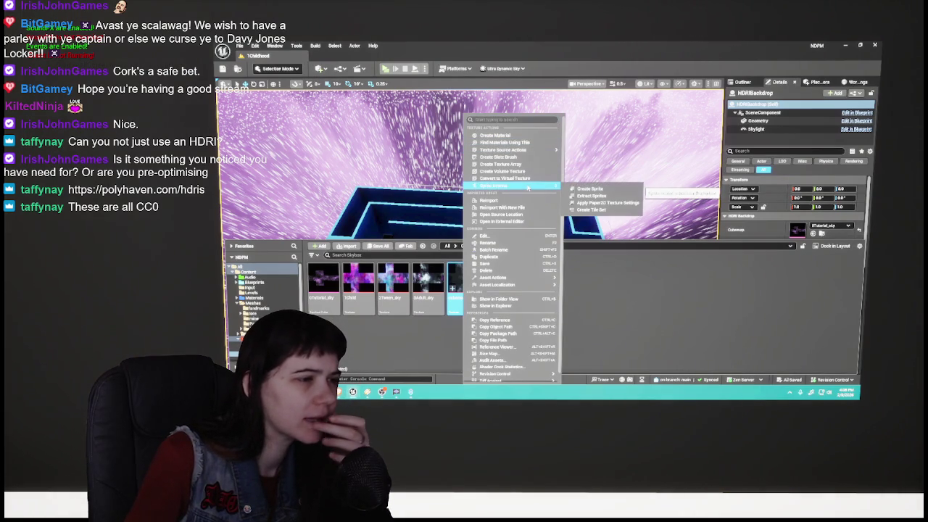
mouse_move(511, 285)
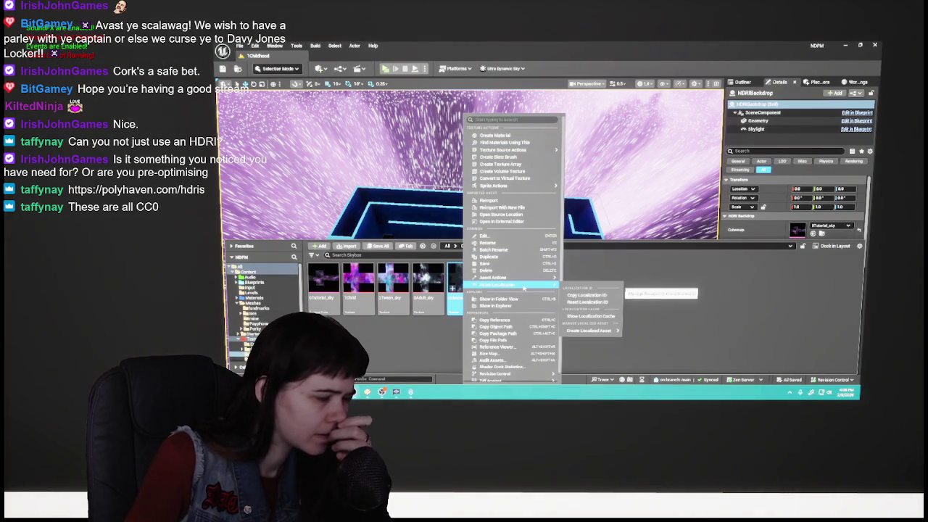
left_click(522, 339)
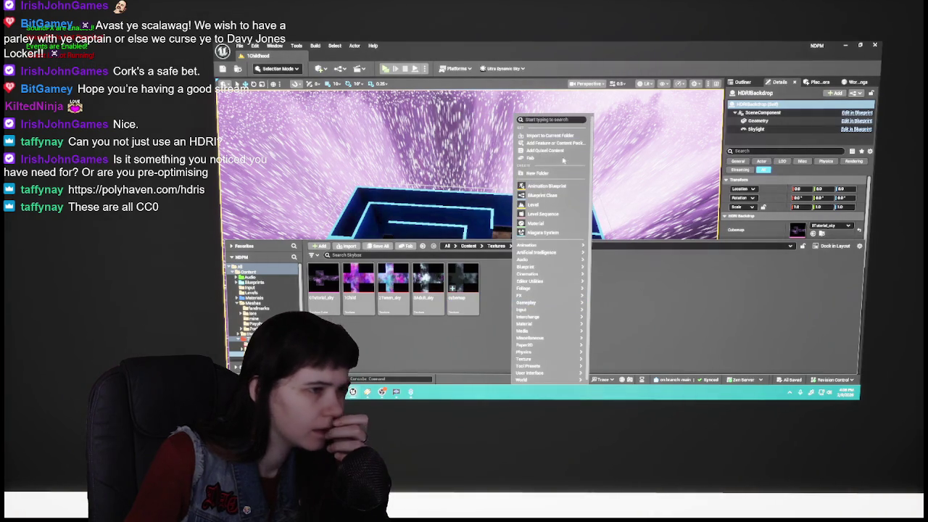
Step: Create a new Texture Cube asset via a 'cube' search, keeping its default name
mouse_move(540, 331)
mouse_move(543, 359)
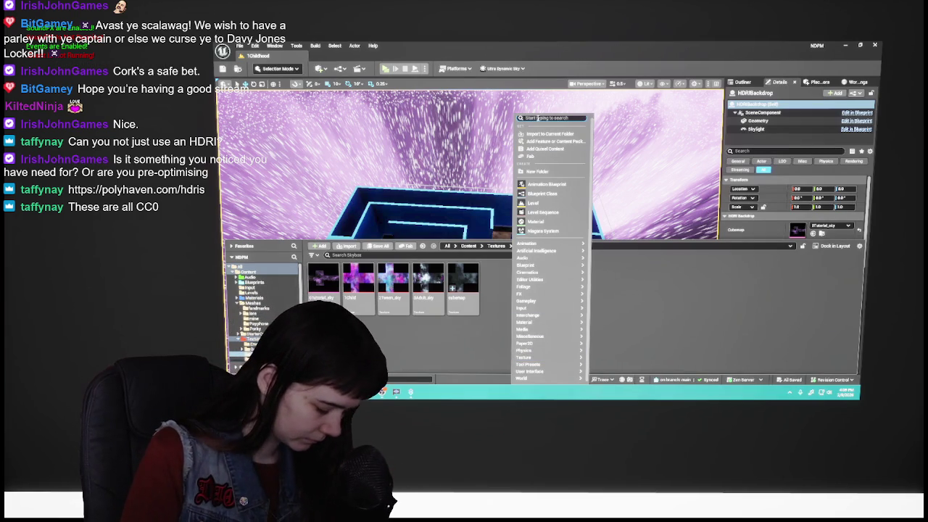
type("cube")
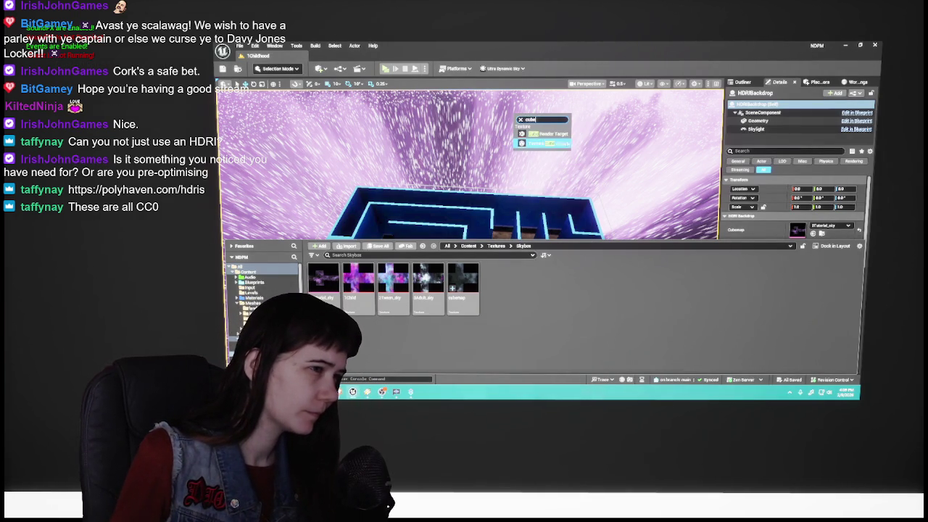
left_click(560, 143)
key("Return")
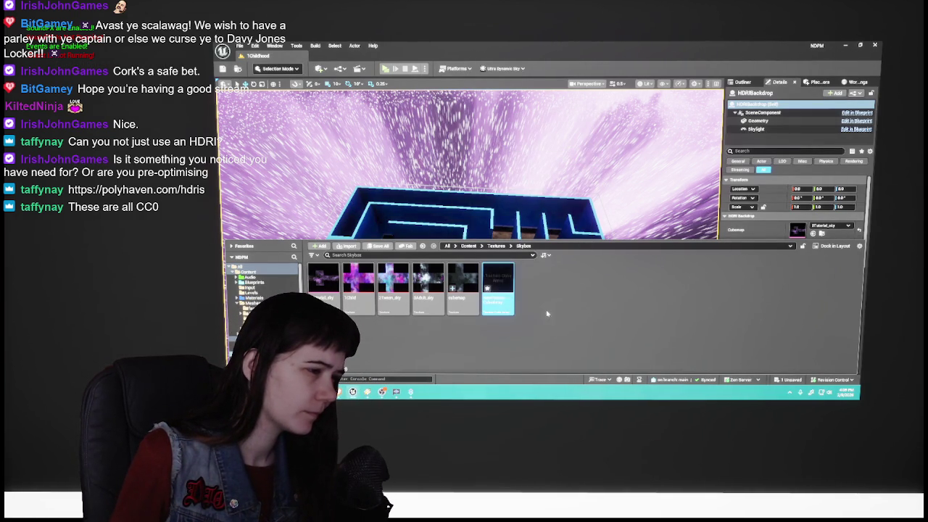
Step: Delete the NewTextureCubeArray asset and reselect the cubemap texture
right_click(502, 309)
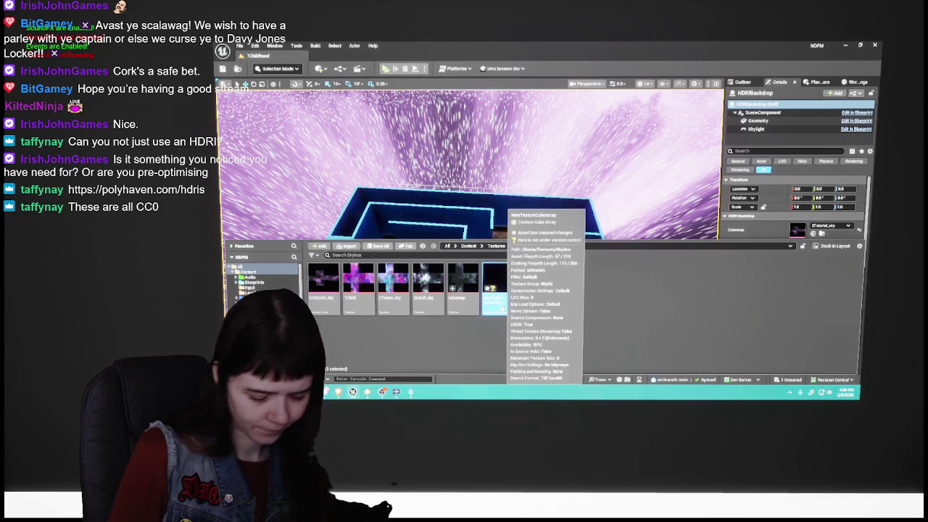
key("Delete")
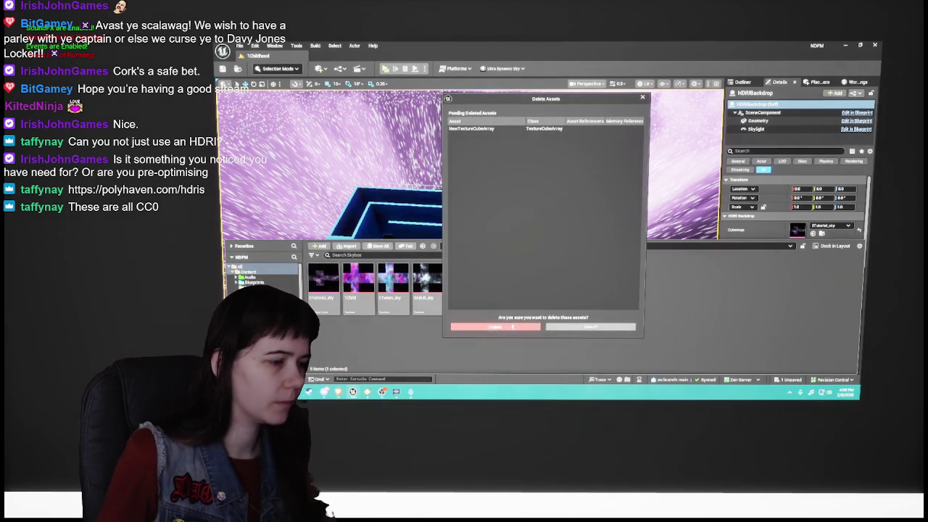
left_click(500, 327)
left_click(467, 300)
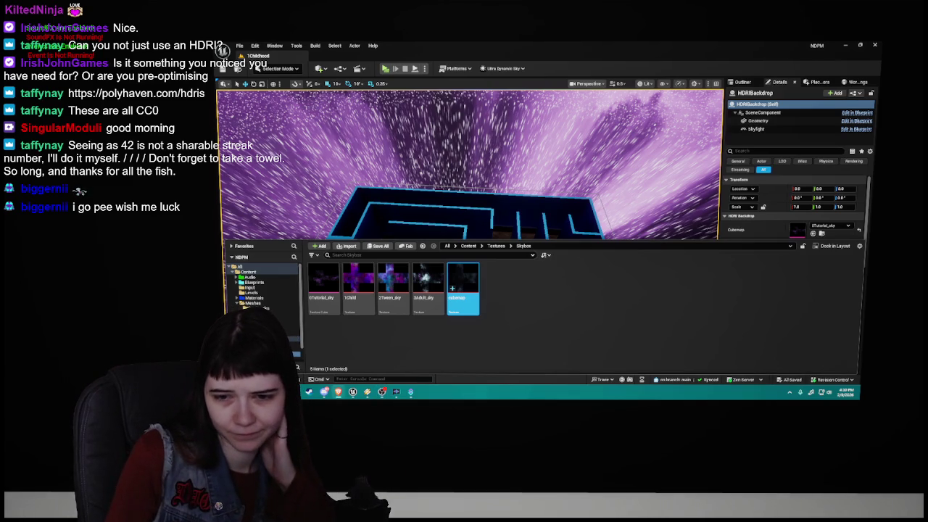
Step: Confirm in Edit > Plugins, filtered by 'HDRI', that HDRIBackdrop is enabled, then close the list
left_click(254, 46)
left_click(289, 159)
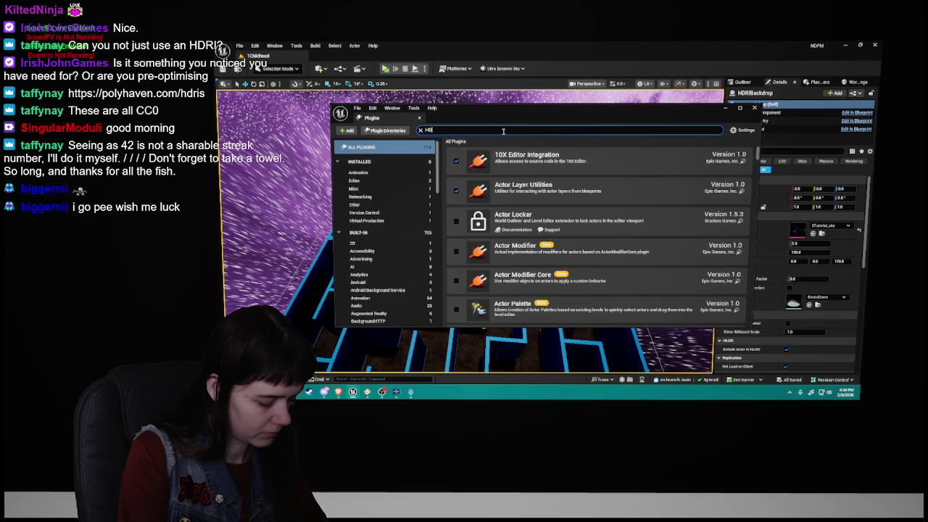
type("RI")
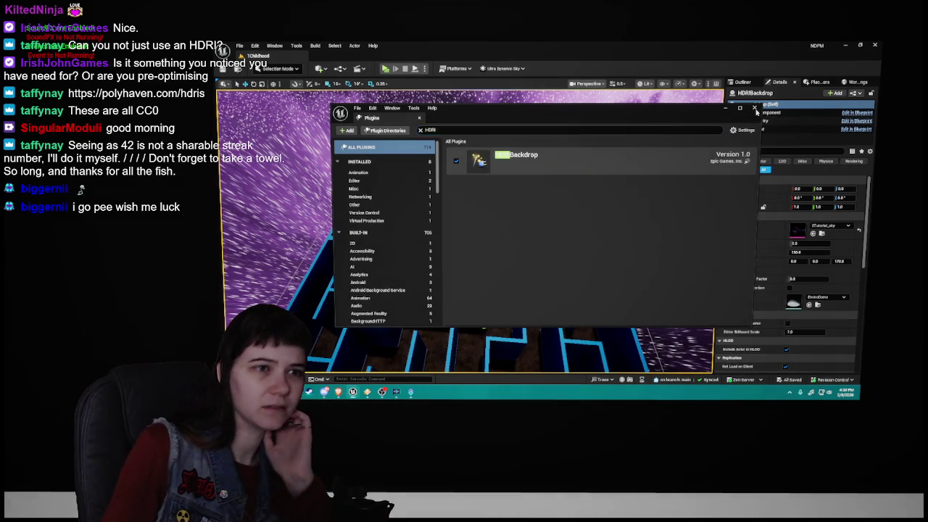
left_click(754, 107)
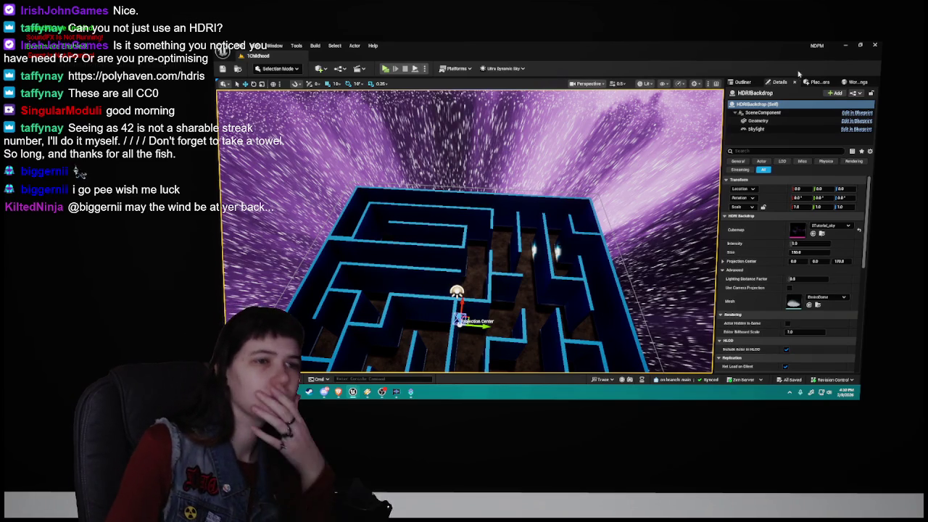
Step: Change the HDRIBackdrop mesh from EnviroDome to Shape_Cube
left_click(819, 297)
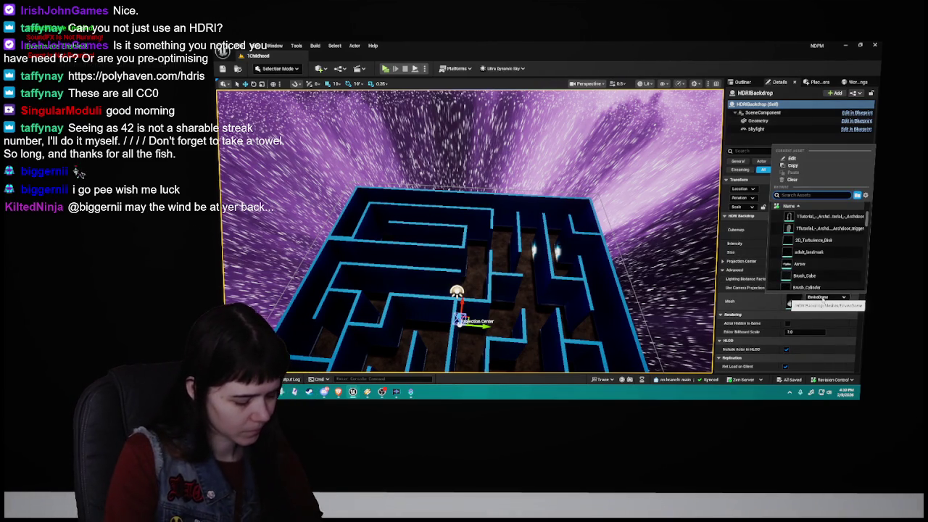
type("cube")
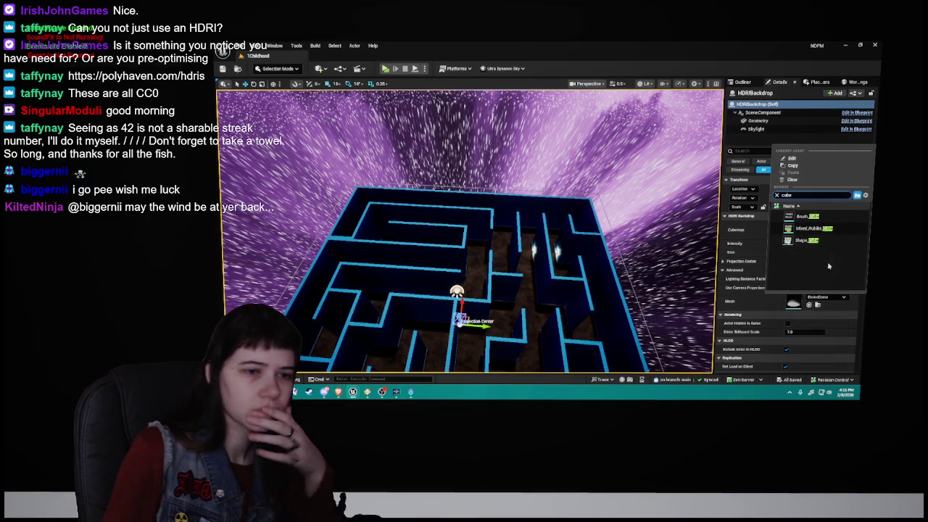
left_click(817, 242)
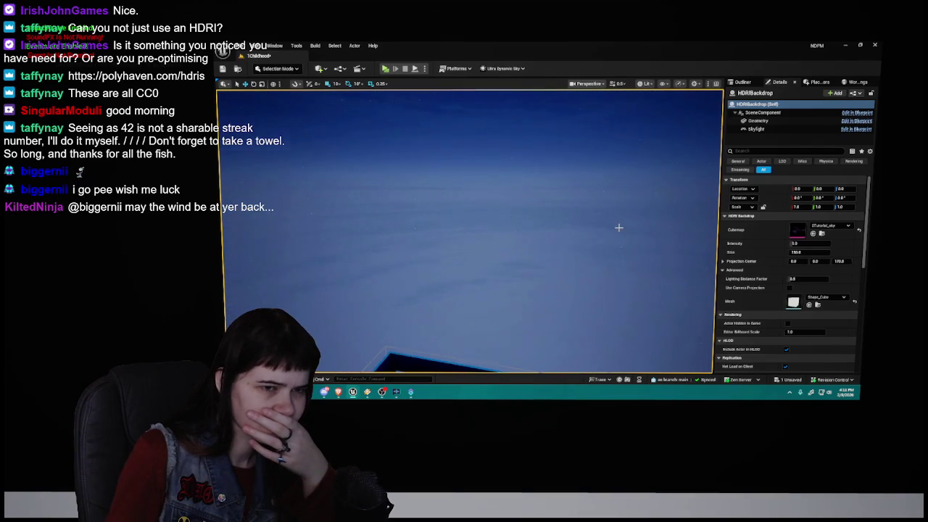
Step: Move HDRIBackdrop into the Outliner's Lighting folder and hide Ultra_Dynamic_Sky
left_click(742, 82)
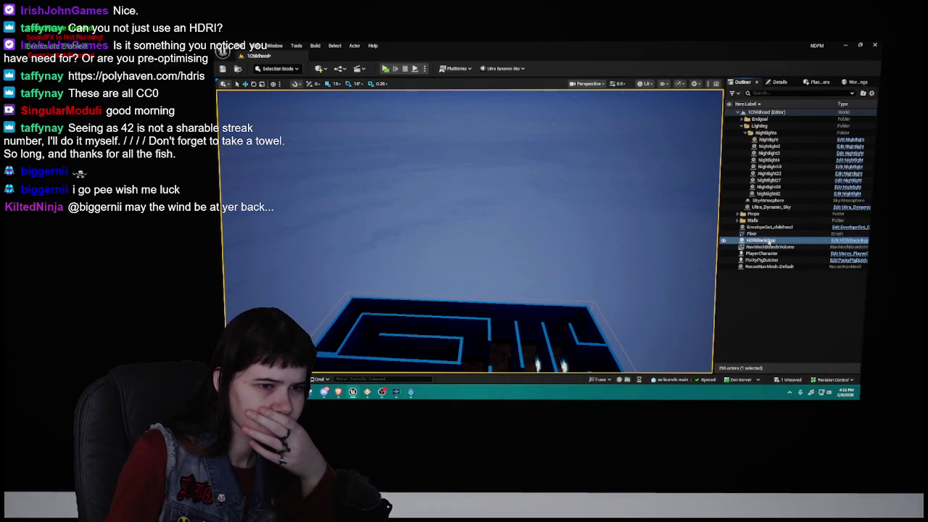
left_click_drag(771, 244, 759, 126)
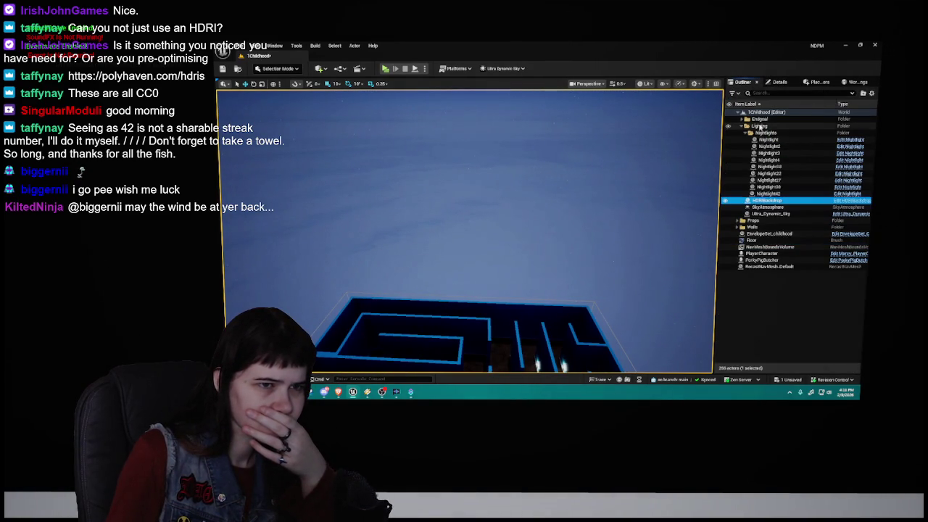
left_click(748, 133)
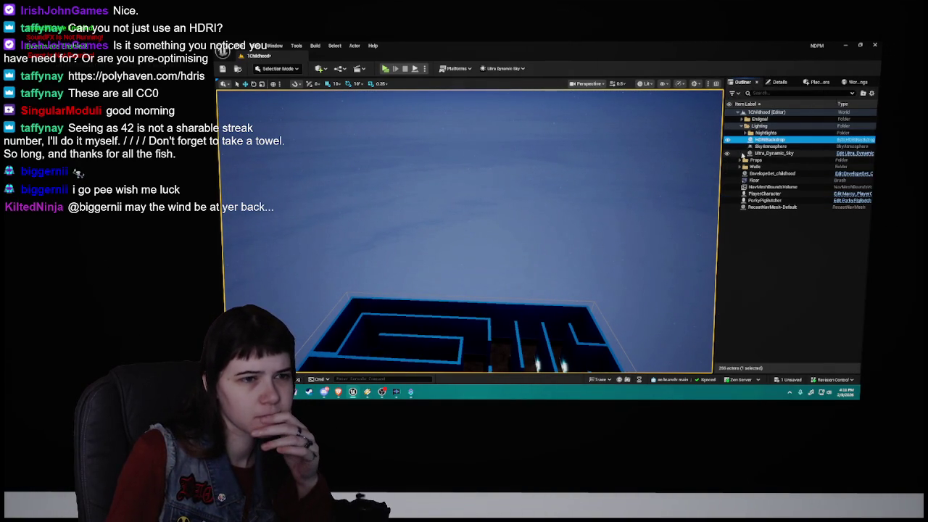
left_click(732, 154)
left_click(728, 153)
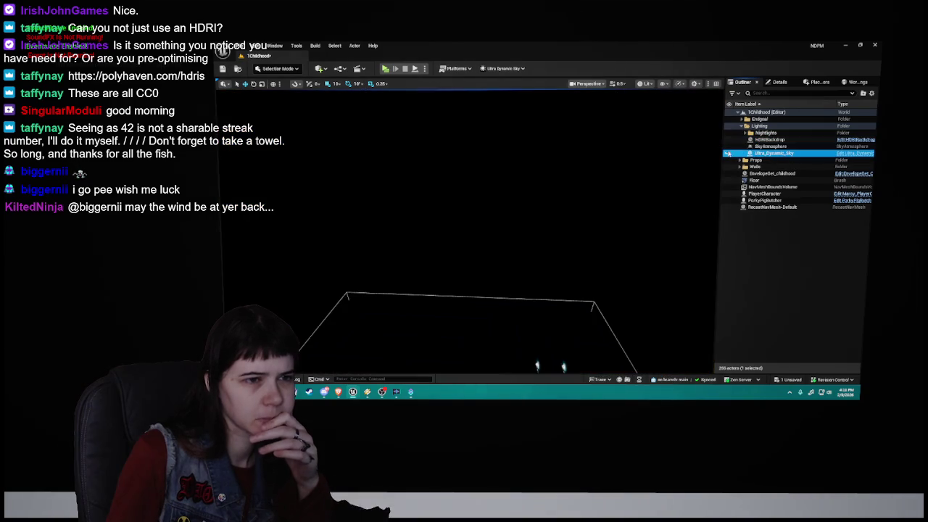
Step: Frame the HDRIBackdrop, unhide Ultra_Dynamic_Sky, and delete the backdrop from the level
double_click(770, 139)
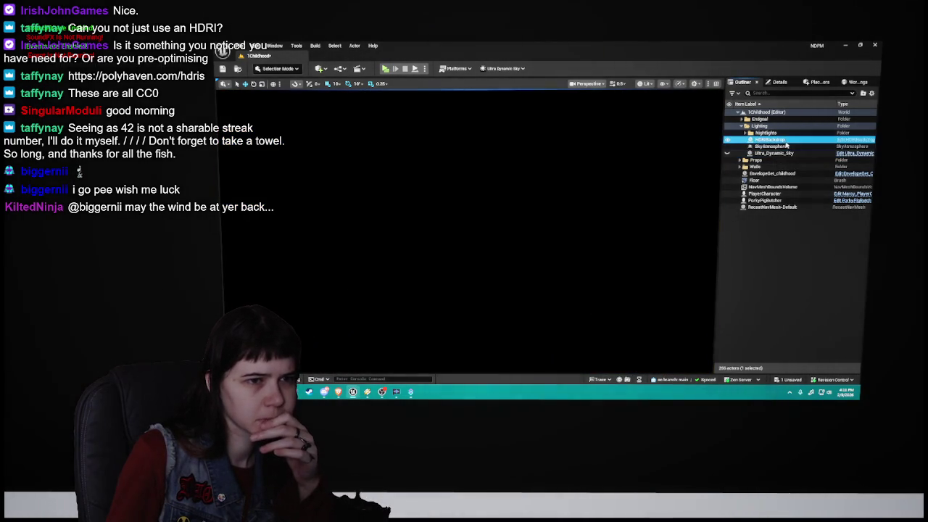
left_click(726, 154)
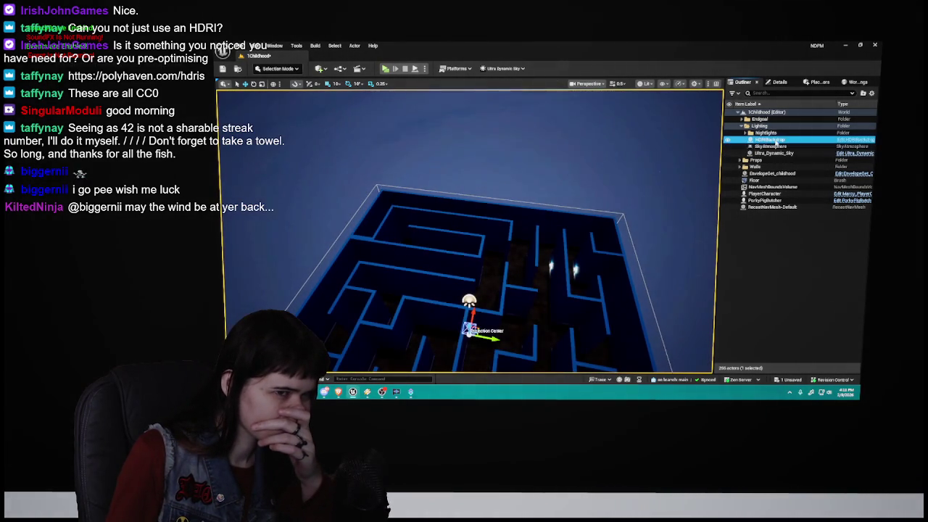
key("Delete")
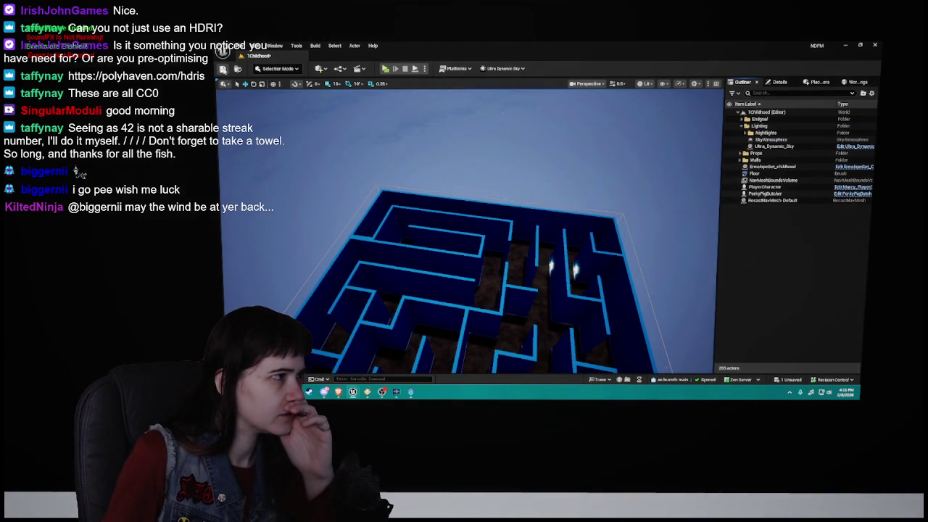
key("ctrl+space")
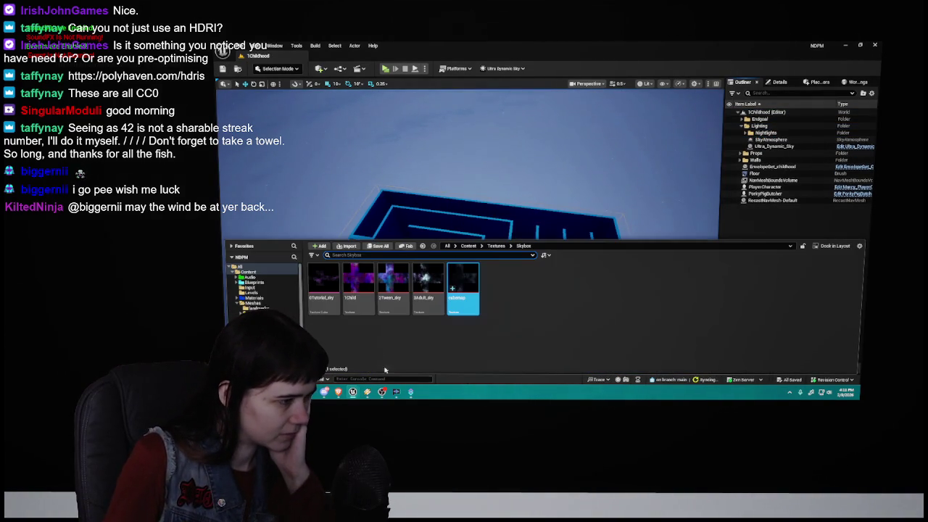
Step: Open the 0Tutorial level from Content > Levels and frame its Ultra_Dynamic_Sky
left_click(468, 245)
double_click(426, 279)
double_click(324, 282)
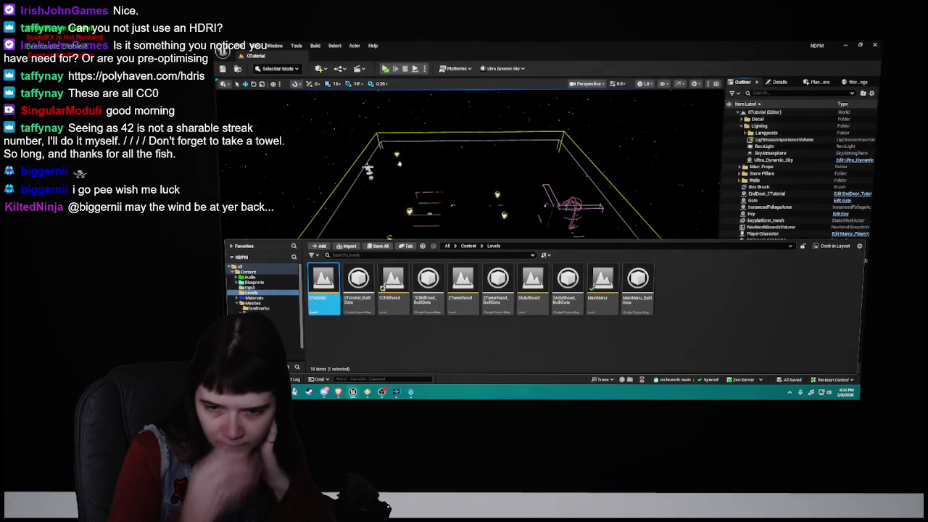
left_click(637, 333)
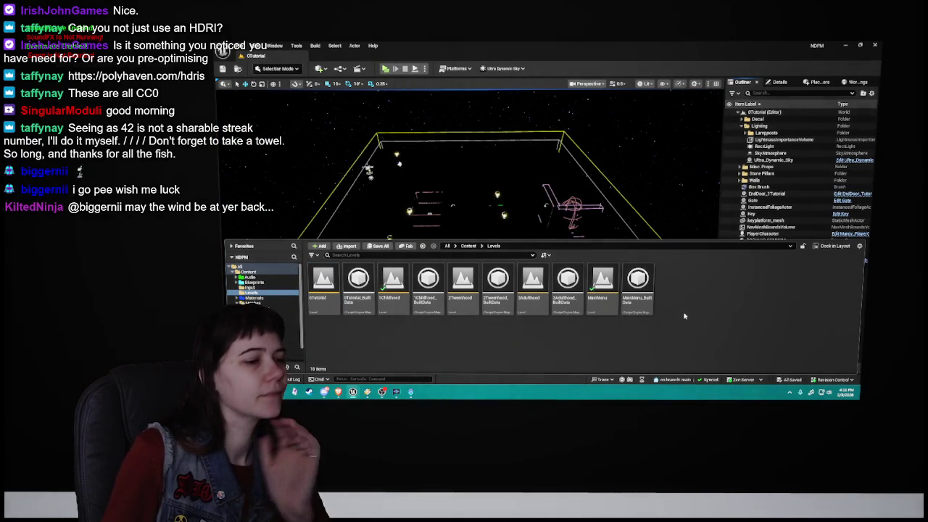
left_click_drag(471, 181, 471, 95)
left_click(611, 193)
key("f")
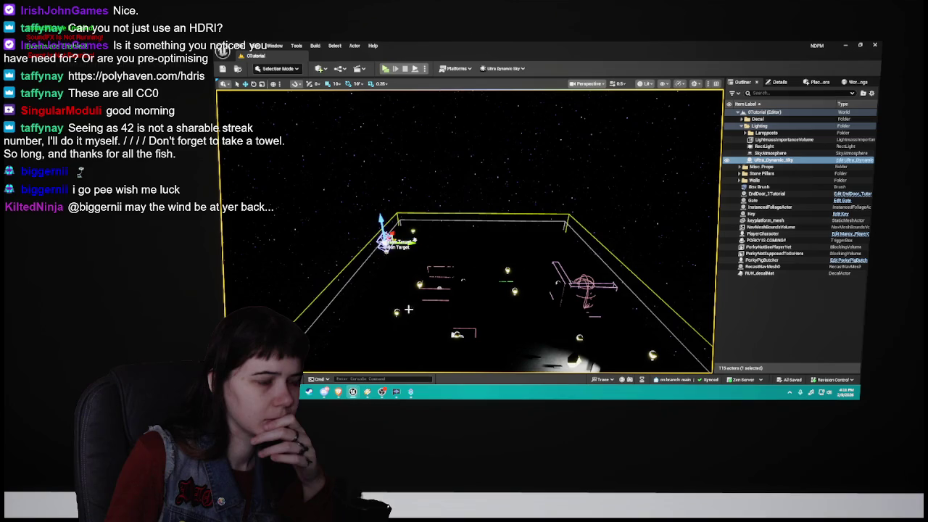
Step: Open the MainMenu level from the Content Drawer
key("ctrl+space")
double_click(603, 288)
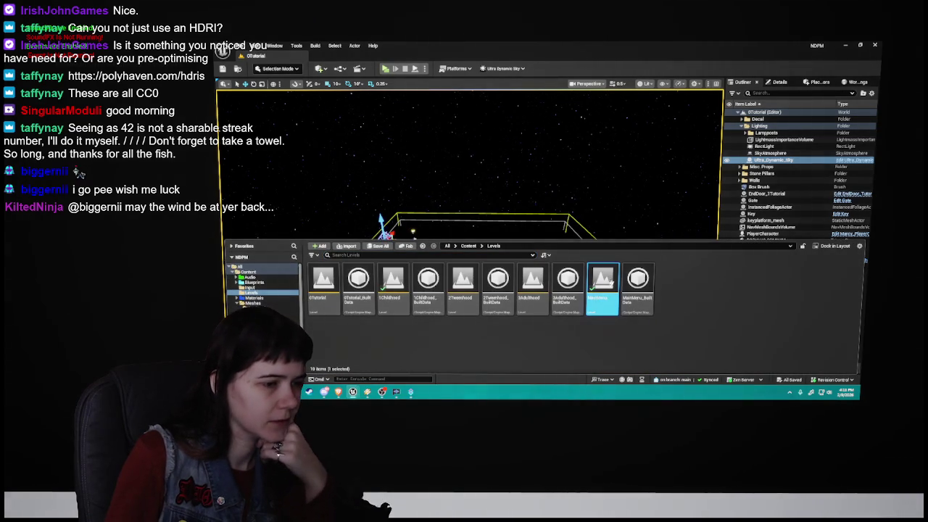
left_click_drag(620, 194, 620, 167)
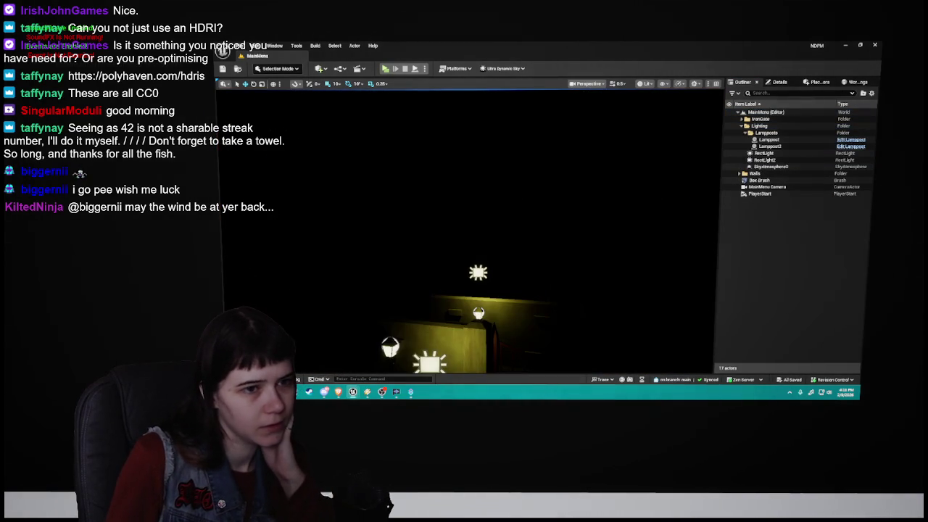
key("ctrl+space")
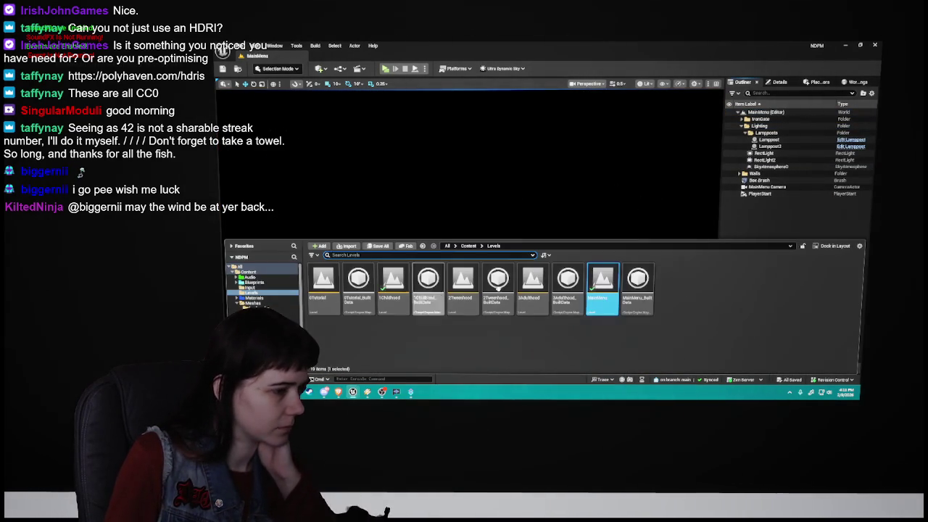
key("ctrl+space")
Step: Place an HDRI Backdrop from the Lights actors into MainMenu and reset its location to the origin
left_click(779, 82)
left_click(825, 83)
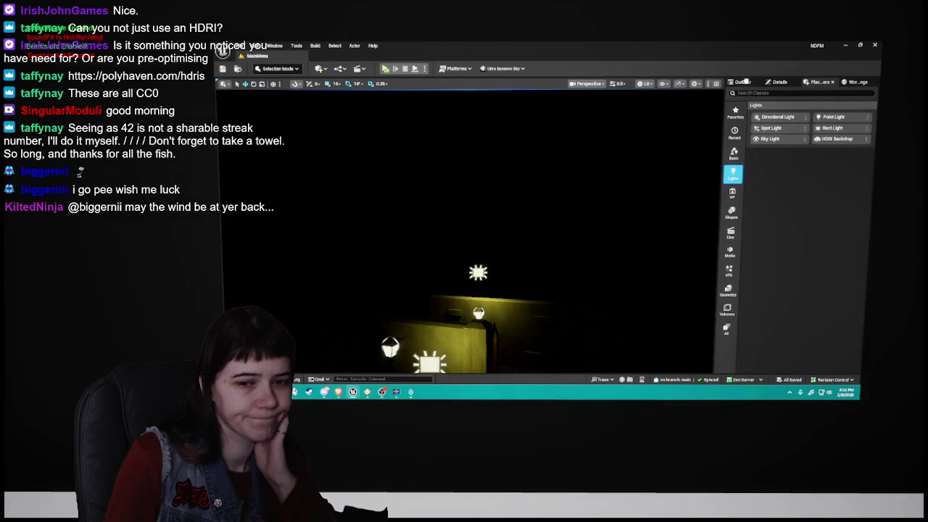
left_click_drag(837, 138, 471, 217)
left_click(741, 82)
left_click(779, 82)
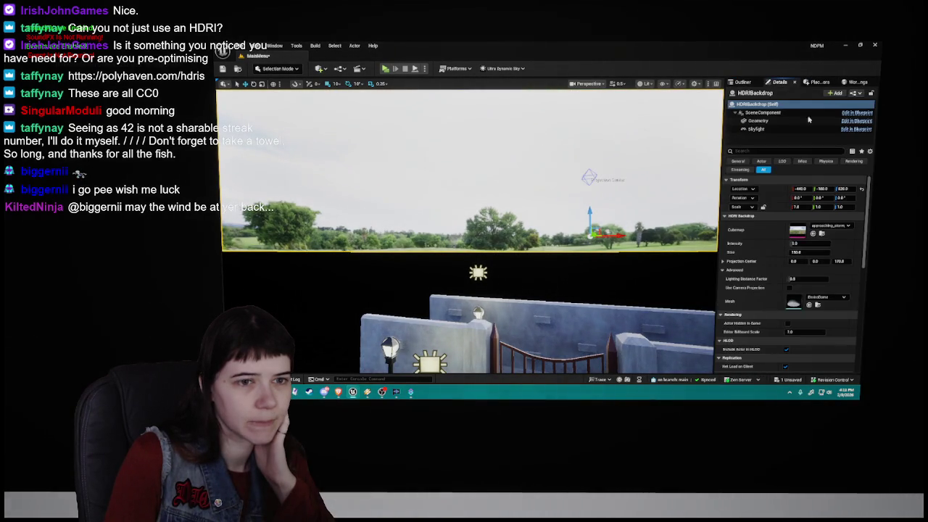
left_click(861, 189)
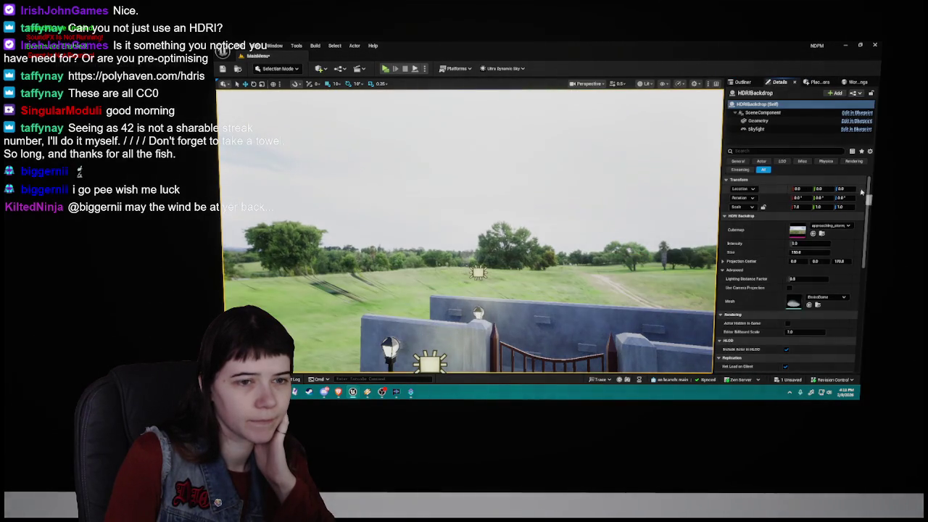
Step: Set the backdrop's Cubemap to 0Tutorial_sky and look toward the dome's edge
left_click(833, 226)
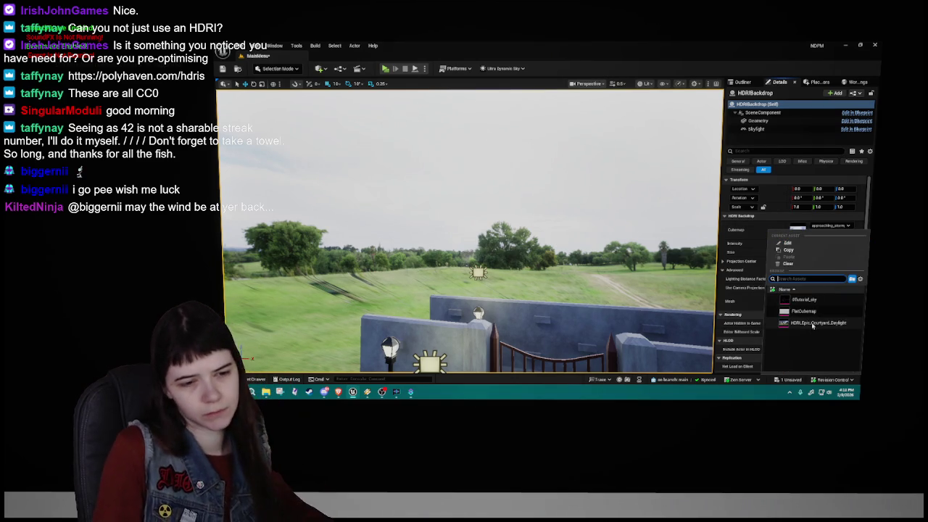
left_click(815, 300)
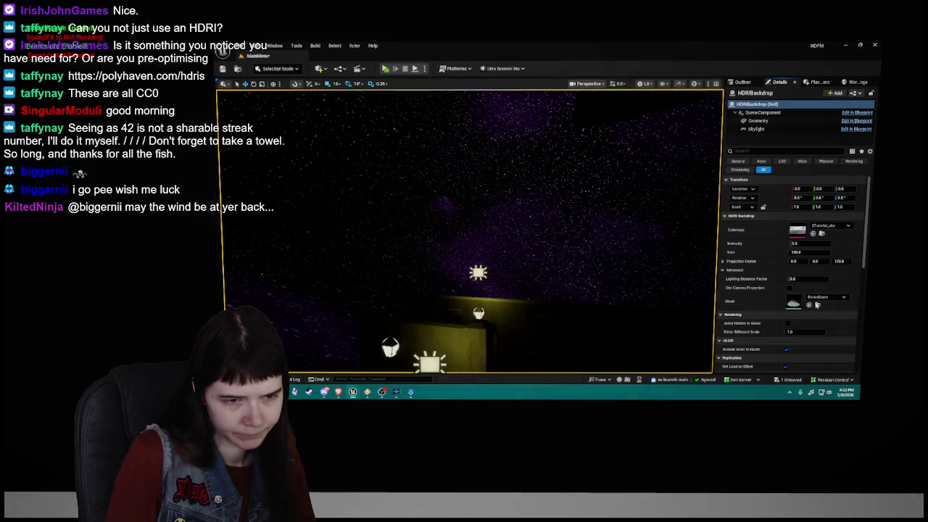
left_click_drag(471, 290, 536, 286)
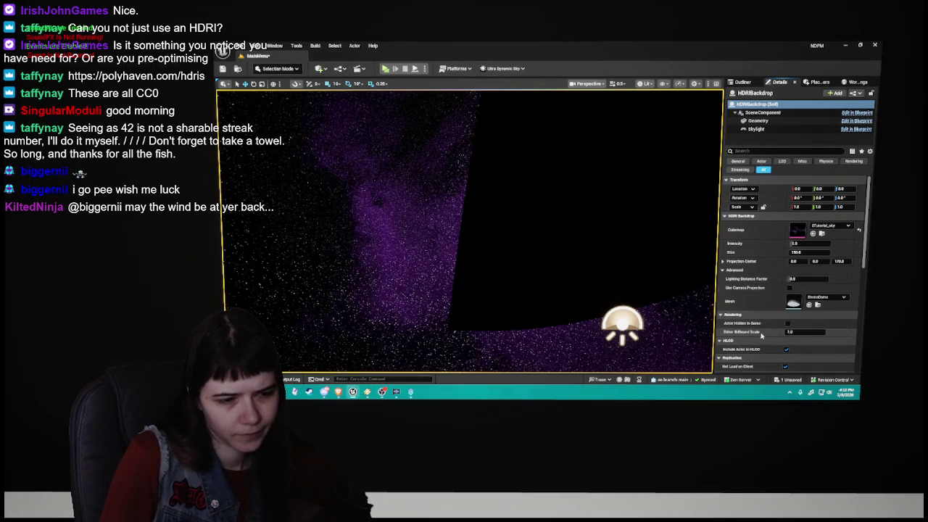
left_click(830, 298)
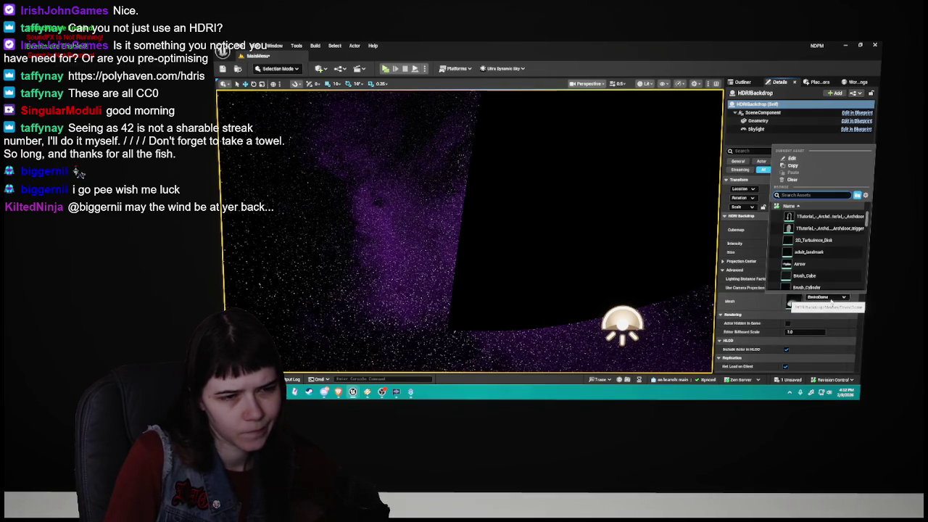
type("cube")
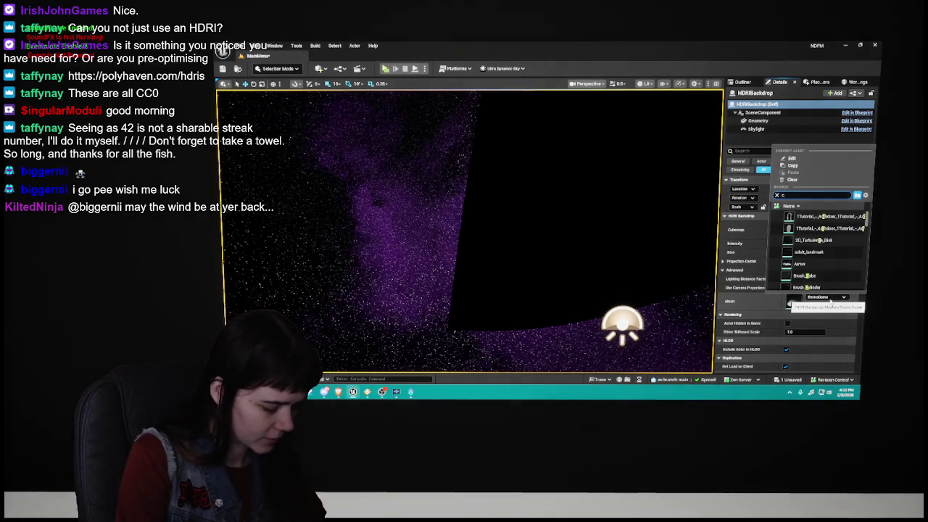
left_click(806, 240)
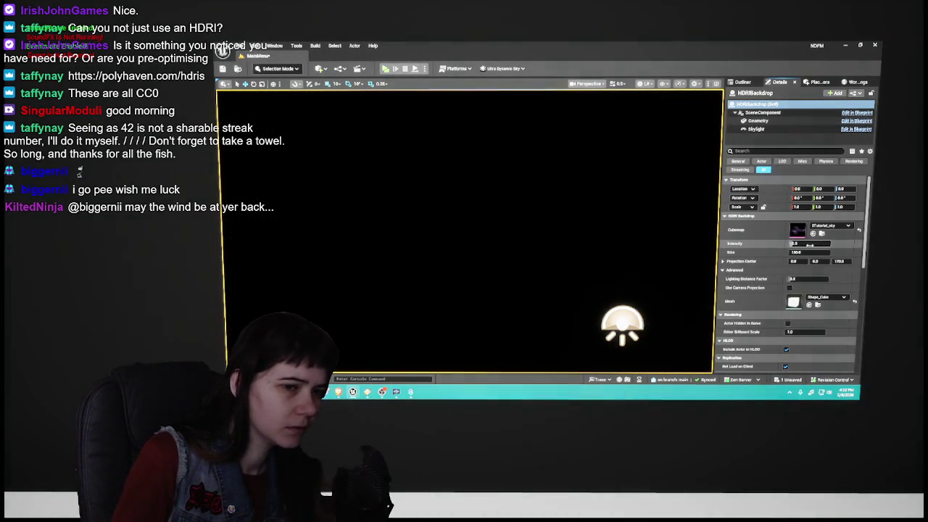
left_click(817, 252)
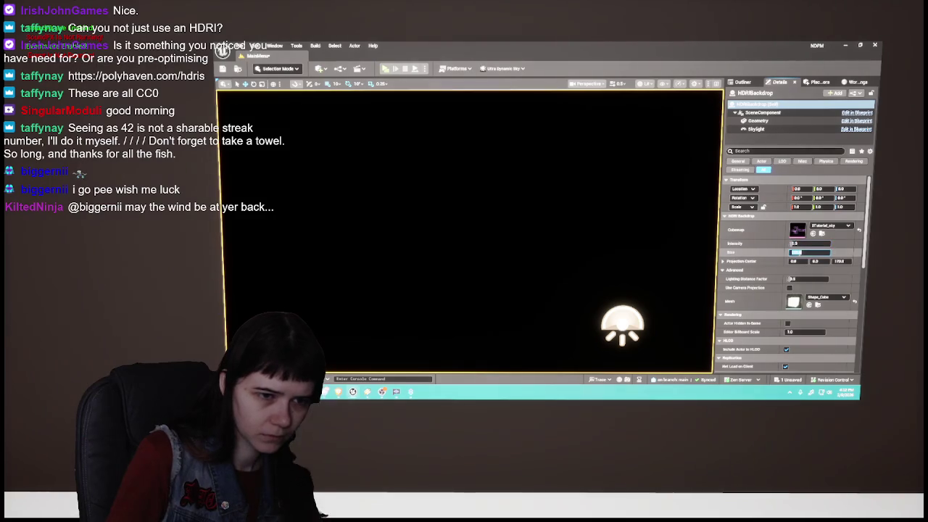
type("1")
key("Return")
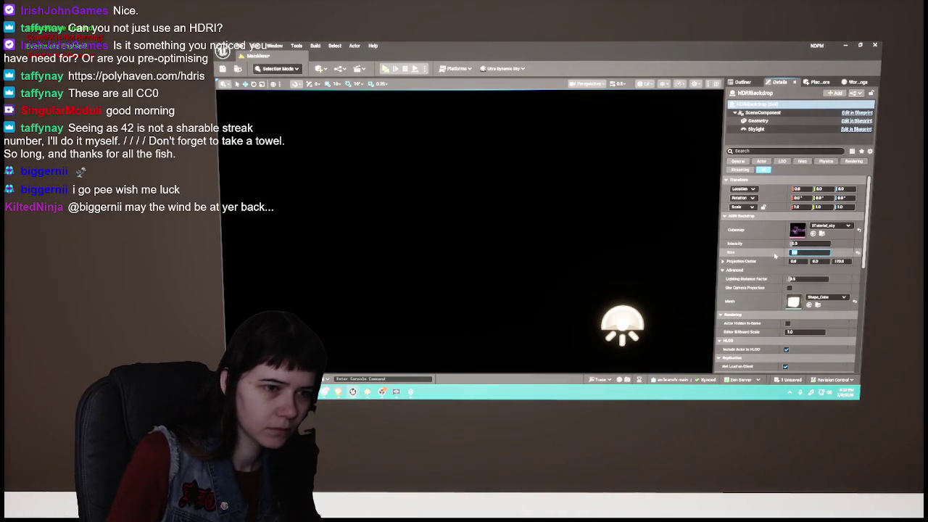
left_click(805, 252)
type("100")
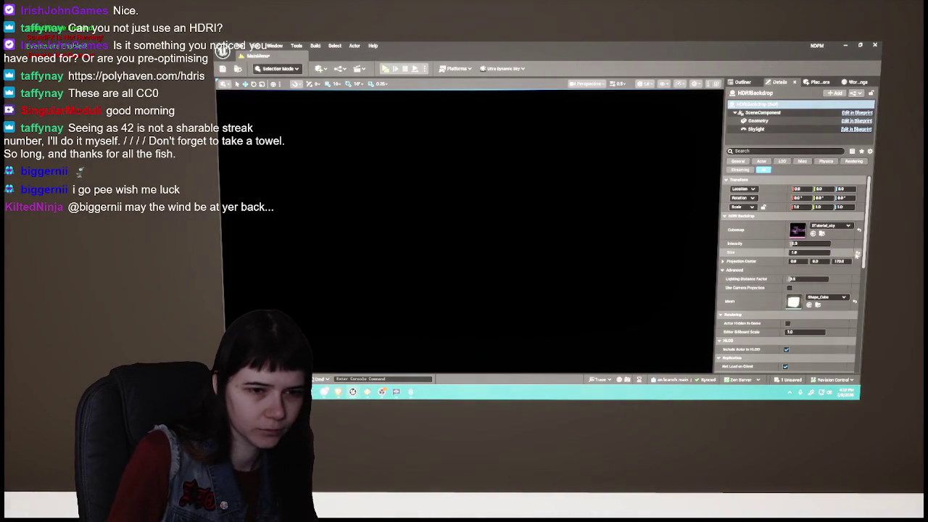
key("Return")
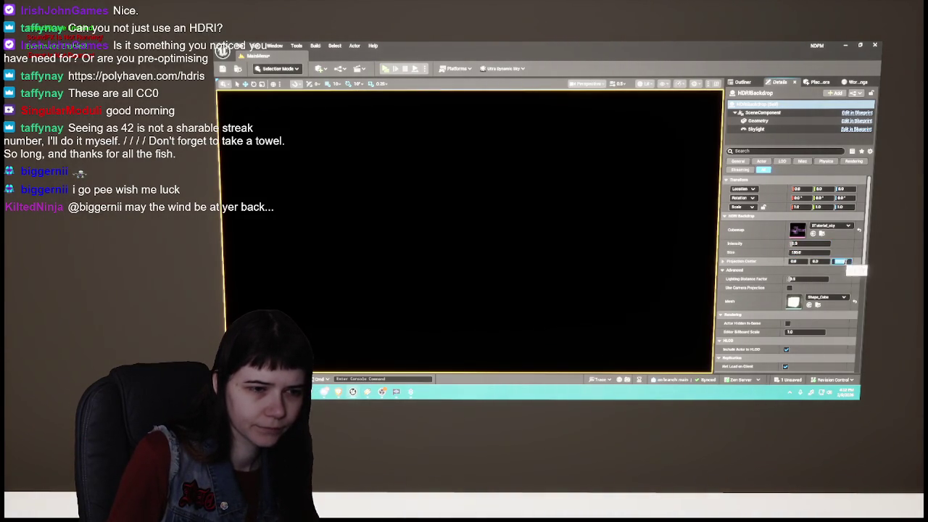
left_click(722, 269)
left_click(722, 270)
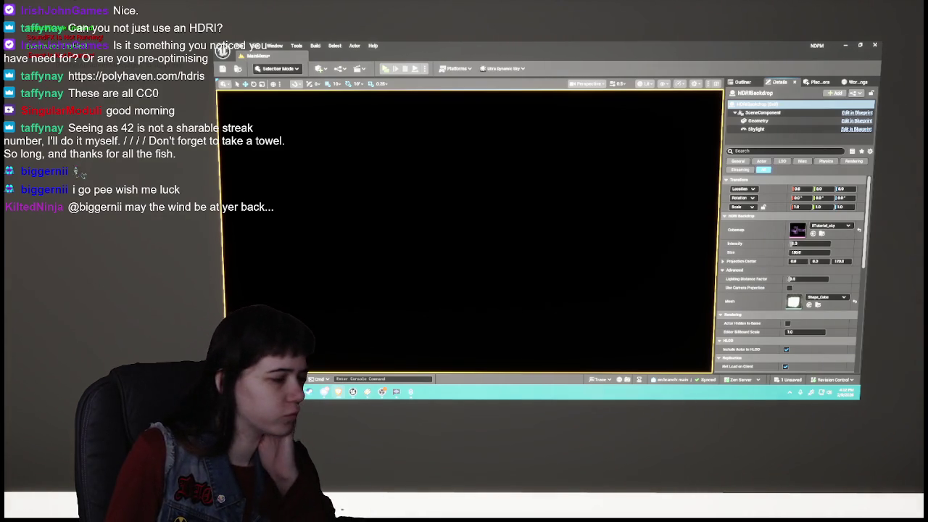
key("ctrl+space")
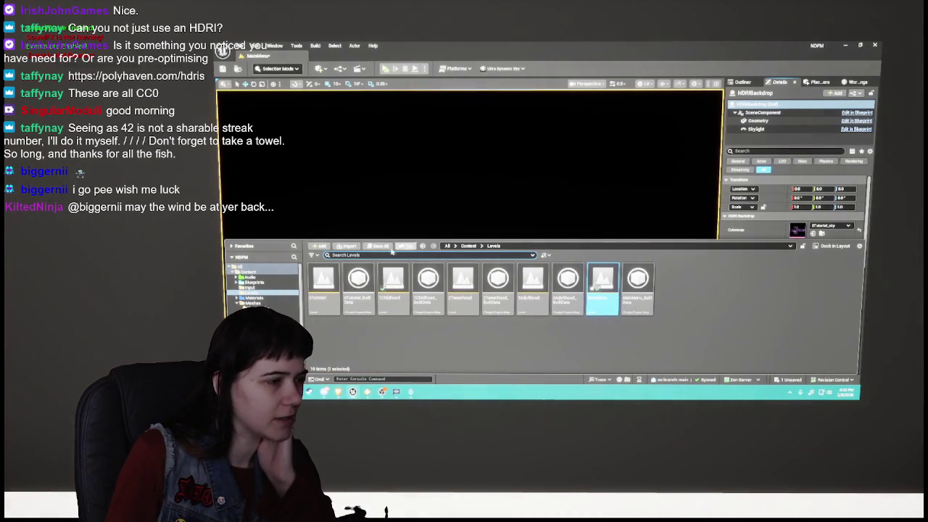
Step: Save all content, browse to Content > Textures > Skybox, and switch to the Downloads window
left_click(380, 245)
left_click(597, 297)
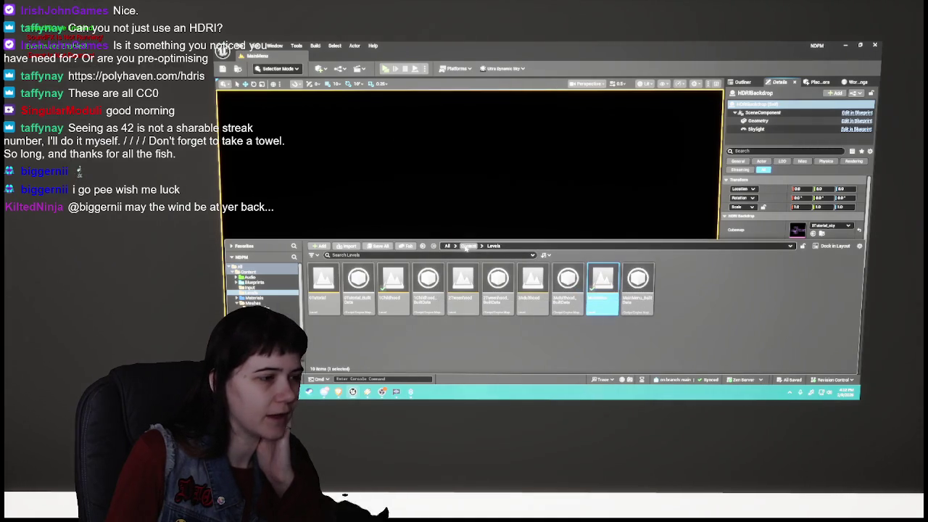
left_click(468, 246)
double_click(578, 289)
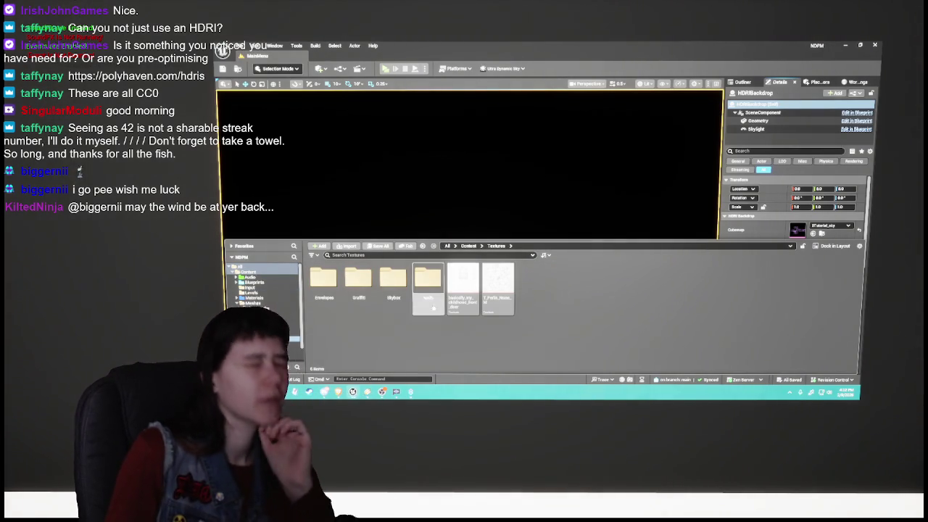
double_click(393, 278)
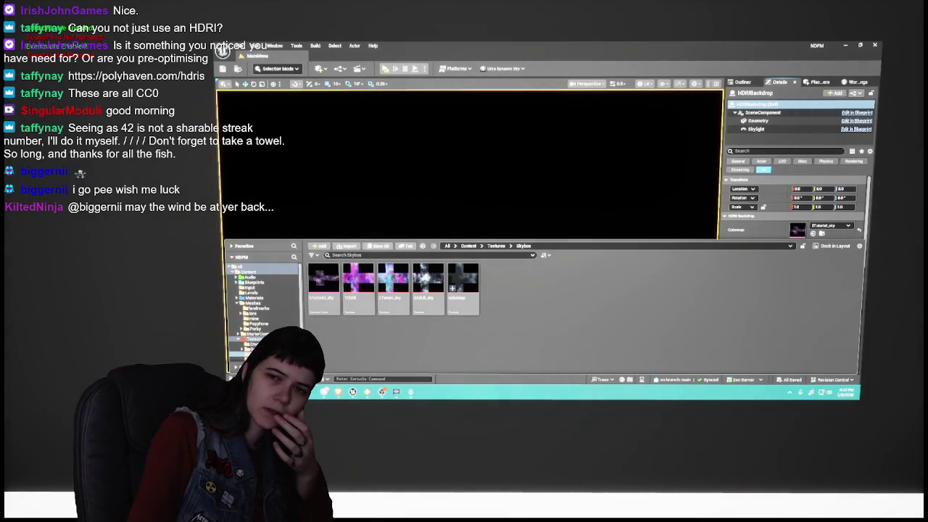
key("alt+Tab")
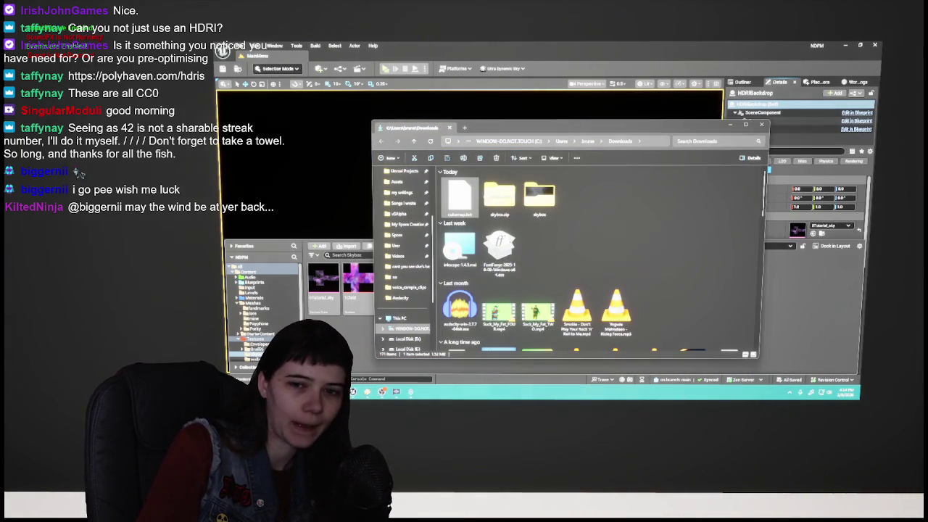
Step: Back in Unreal, collapse the Content Drawer to reveal the MainMenu viewport
key("alt+Tab")
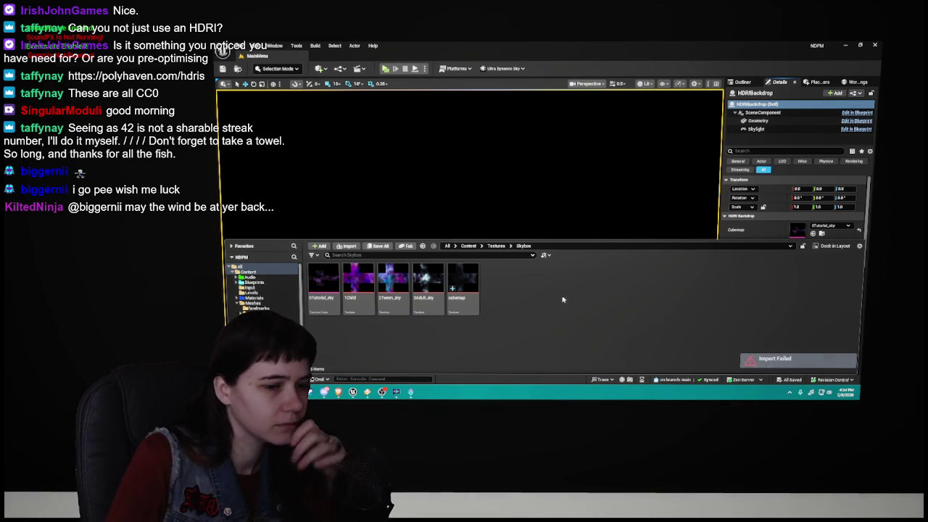
key("ctrl+space")
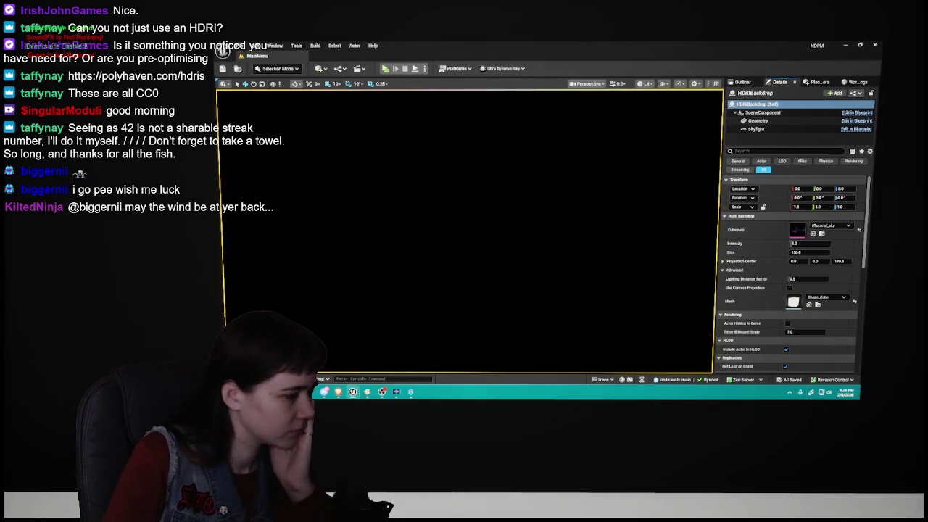
Step: Review the cubemap import and import-source lines in the Output Log, then close the log
key("grave")
scroll(544, 319, "down", 10)
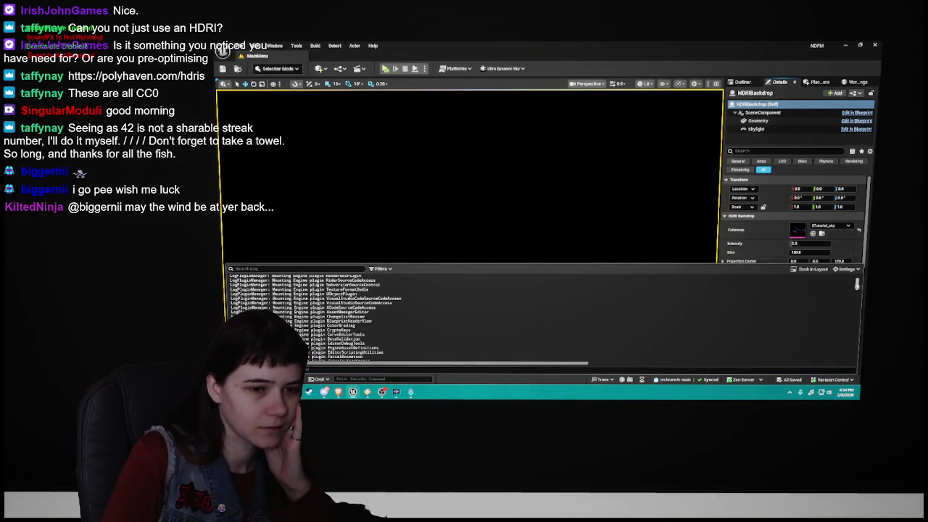
scroll(856, 281, "up", 10)
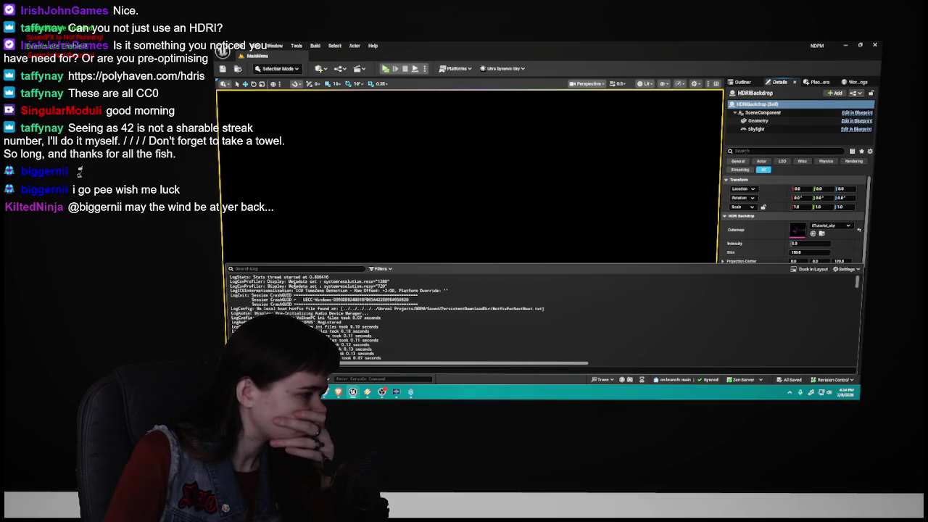
left_click_drag(857, 283, 840, 369)
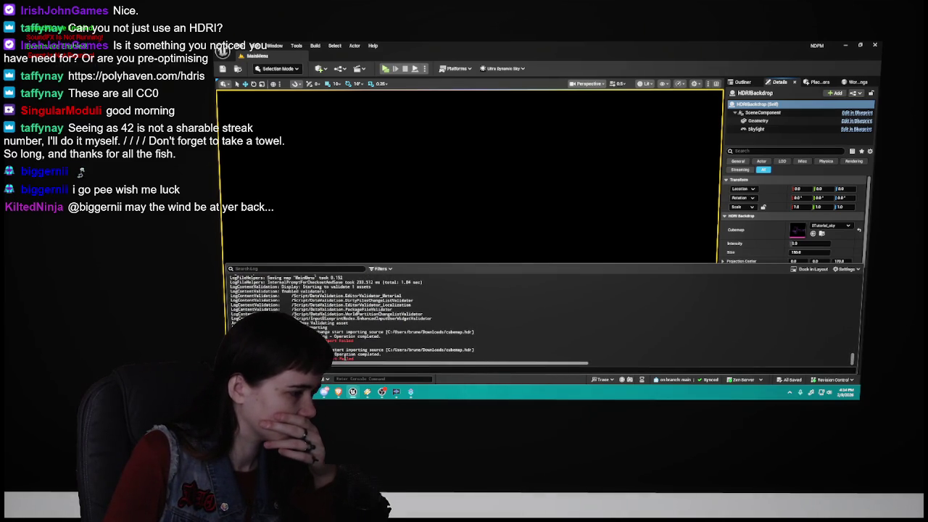
left_click_drag(231, 349, 382, 354)
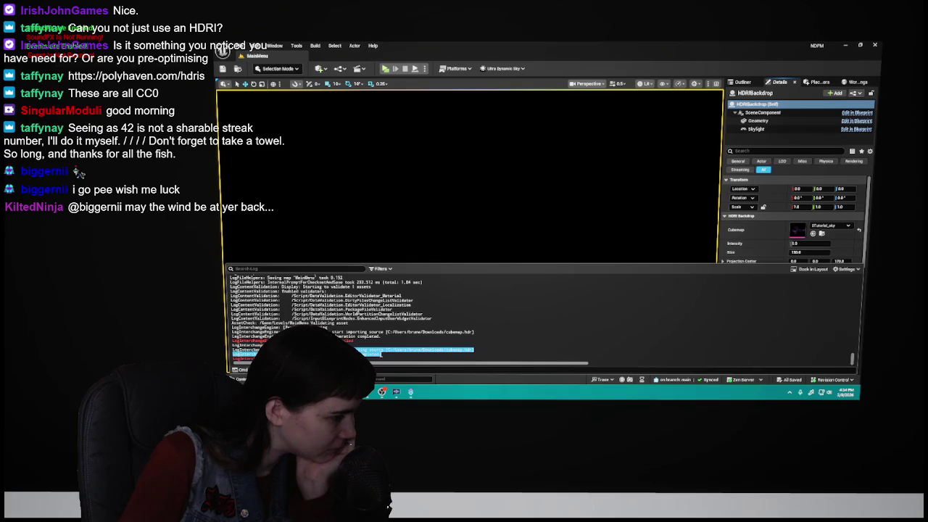
left_click(380, 354)
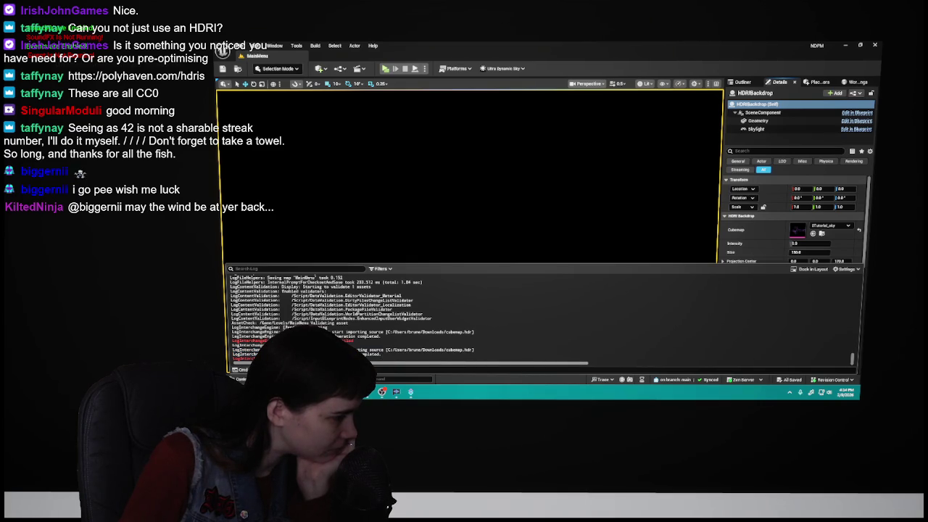
left_click_drag(232, 349, 474, 349)
left_click(386, 353)
left_click(643, 255)
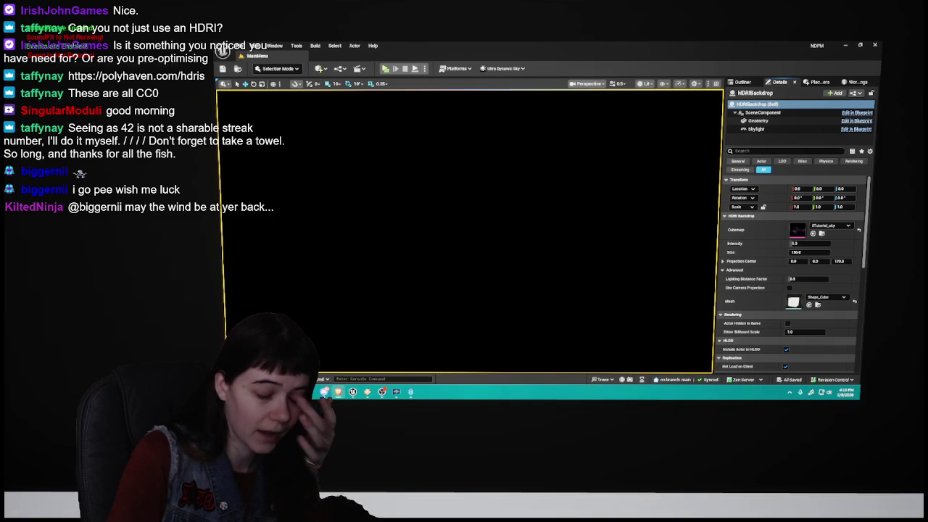
Step: Browse the Skybox add-asset menu's 'texture' texture types without creating one, then open 0Tutorial_sky
key("ctrl+space")
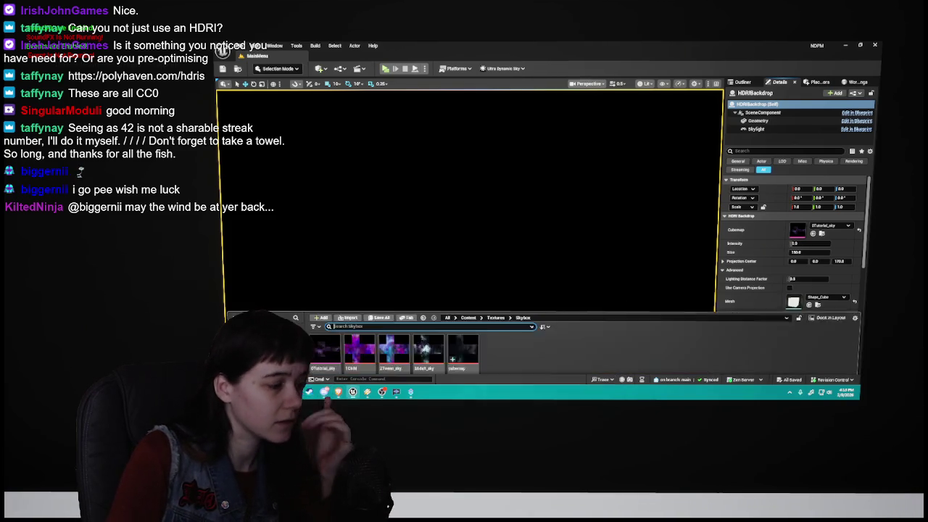
right_click(542, 296)
type("texture")
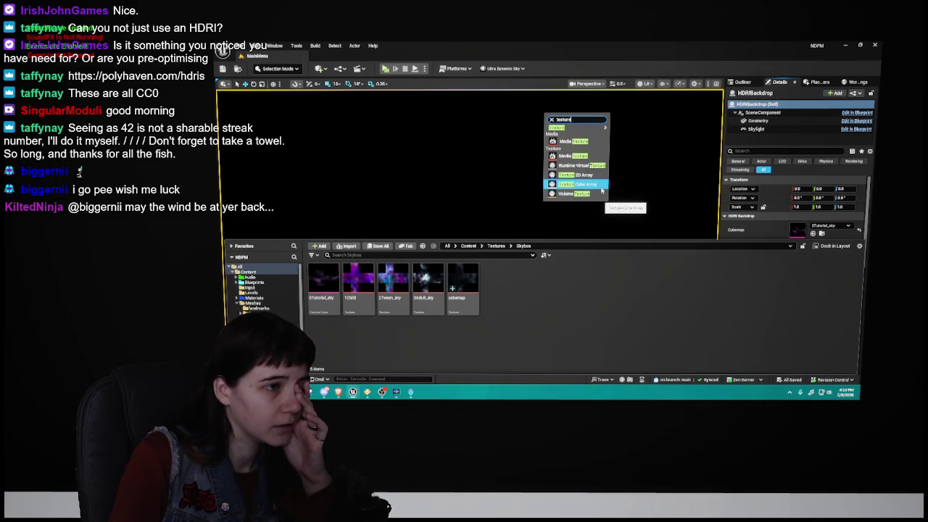
mouse_move(601, 129)
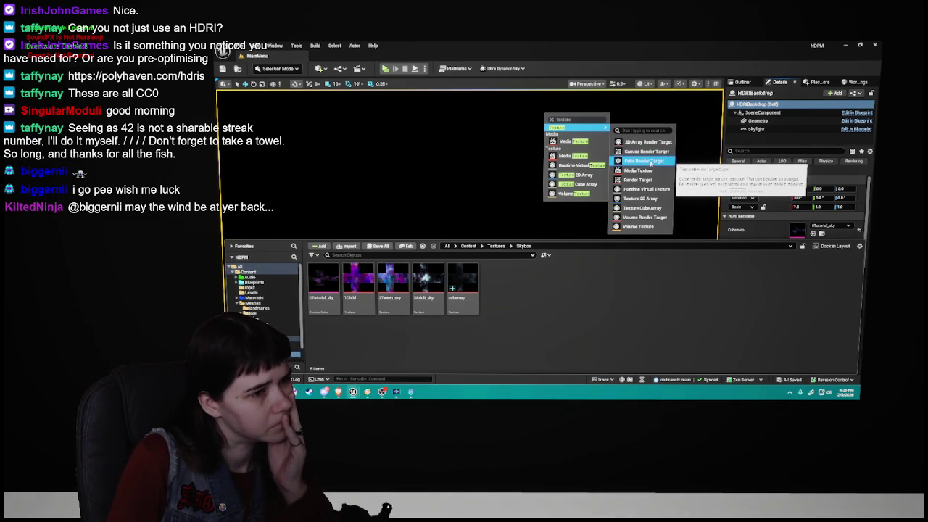
key("Escape")
key("Escape")
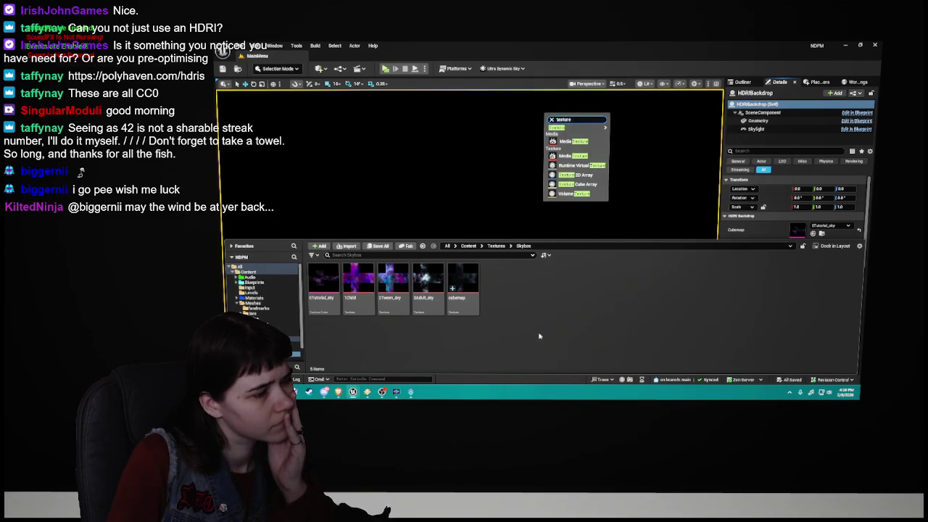
left_click(319, 290)
double_click(319, 290)
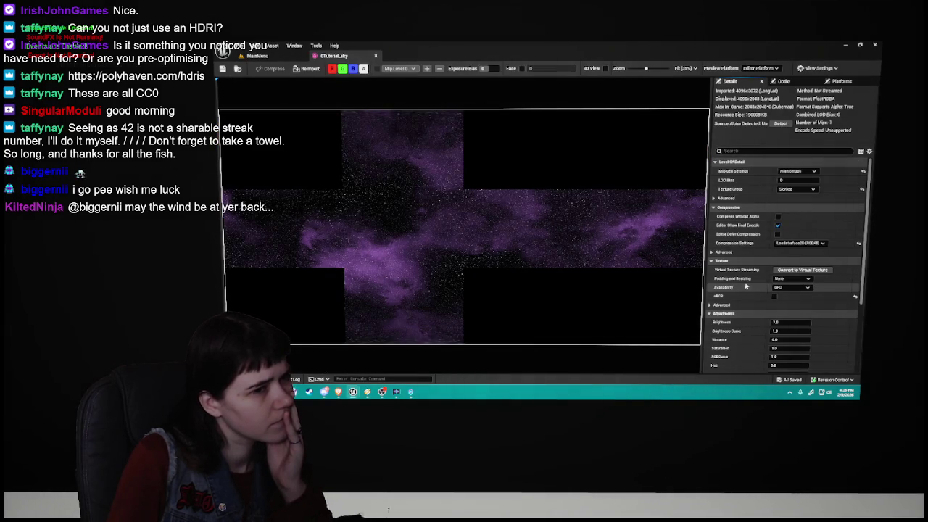
Step: Check which Texture Group 0Tutorial_sky uses, leave it unchanged, and return to the level editor
left_click(803, 190)
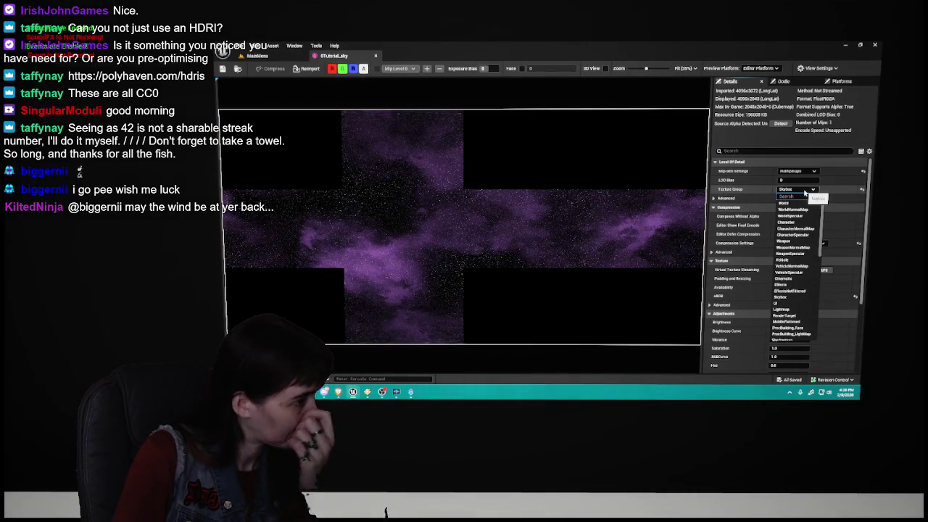
left_click(803, 190)
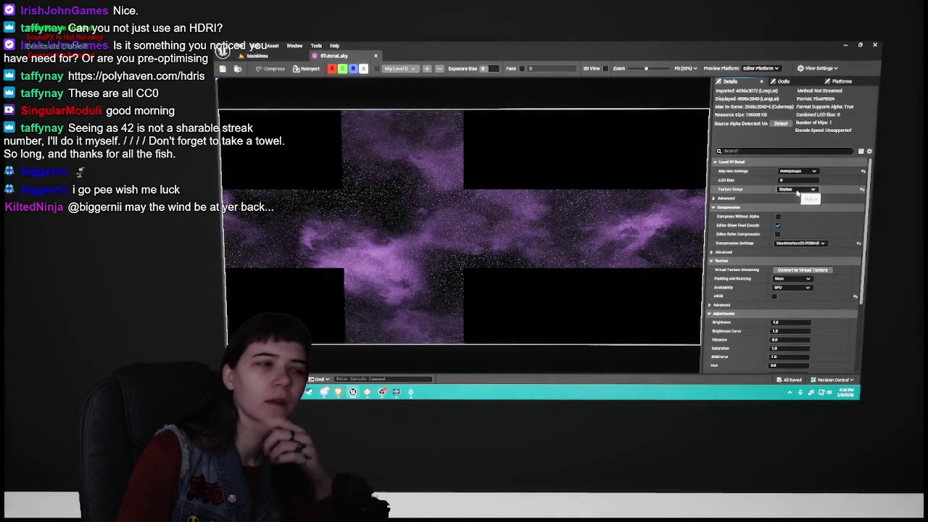
left_click(259, 56)
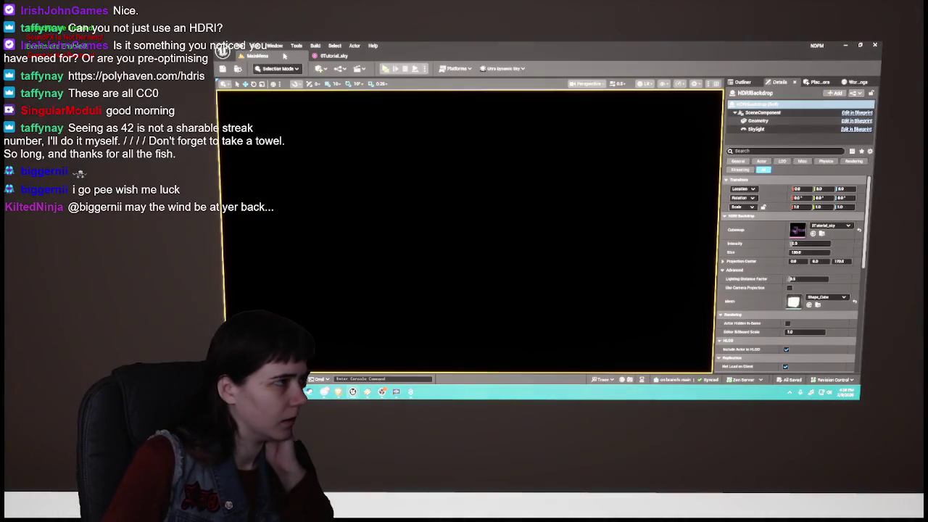
Step: Open the imported cubemap texture and set its Texture Group to Skybox
key("ctrl+space")
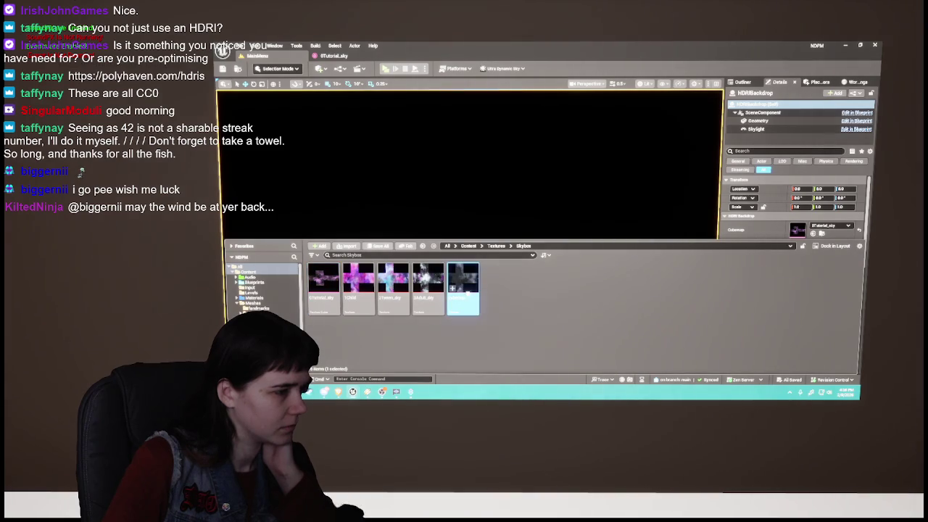
key("Return")
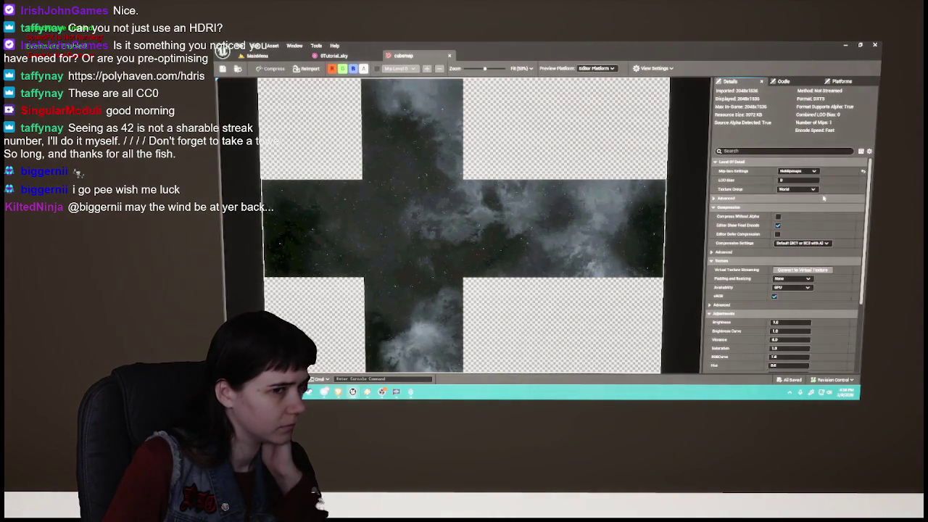
left_click(812, 190)
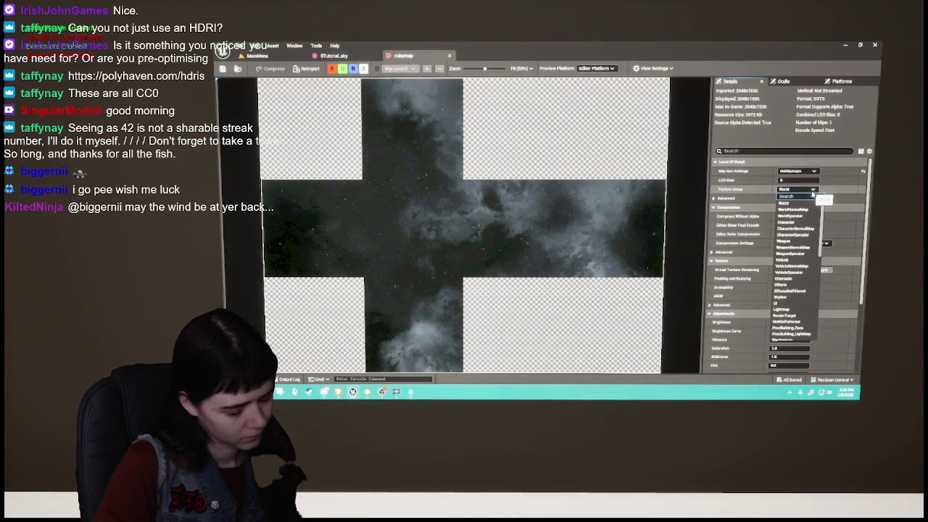
type("skybox")
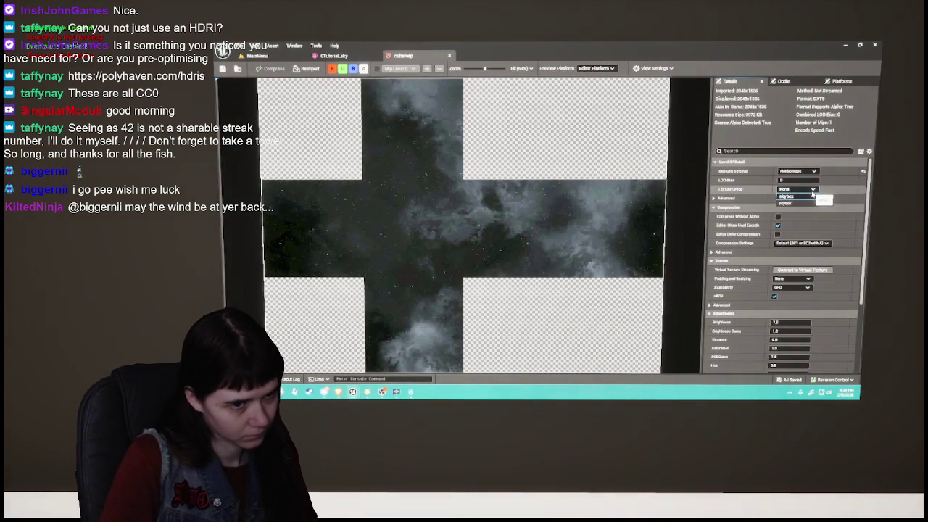
key("Return")
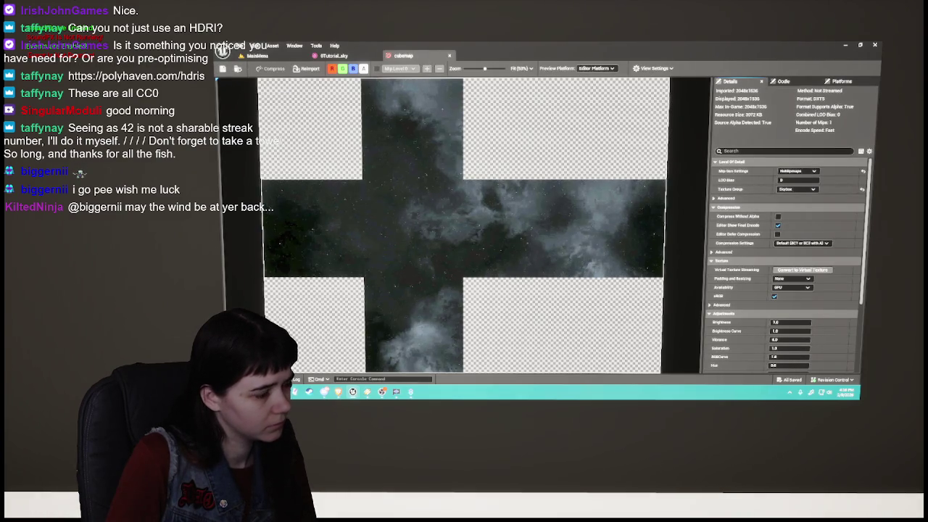
key("ctrl+space")
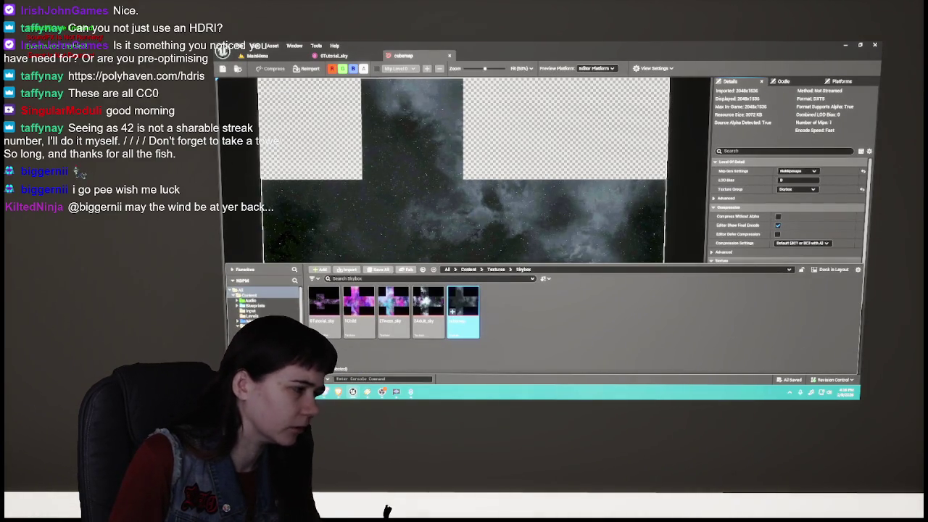
key("ctrl+space")
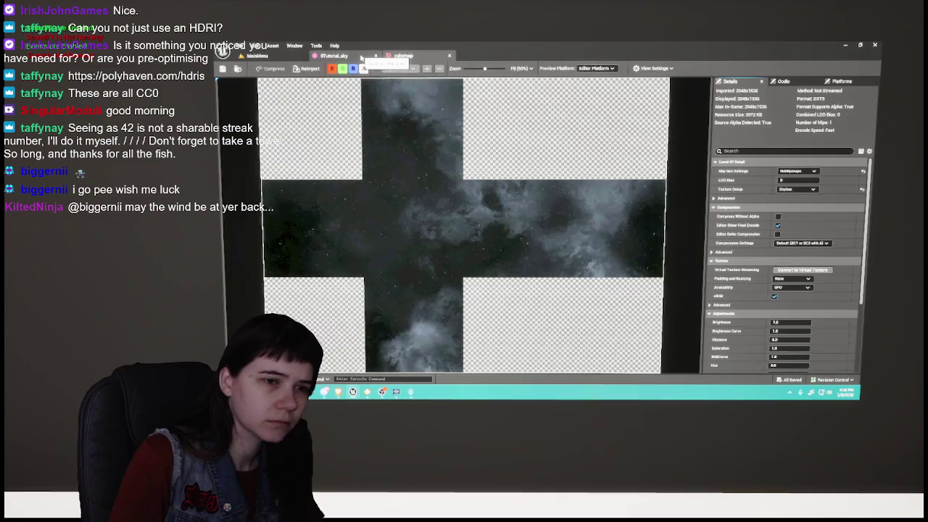
left_click(400, 56)
left_click(333, 56)
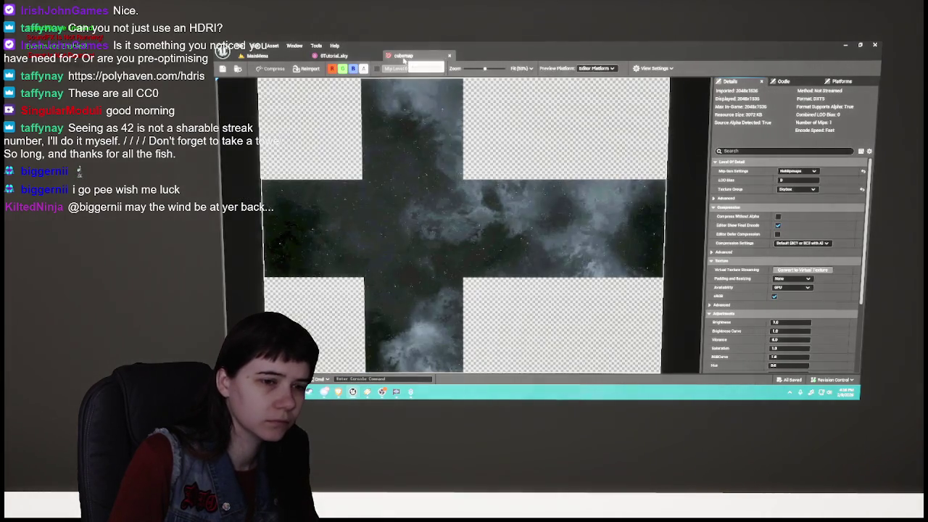
left_click(403, 56)
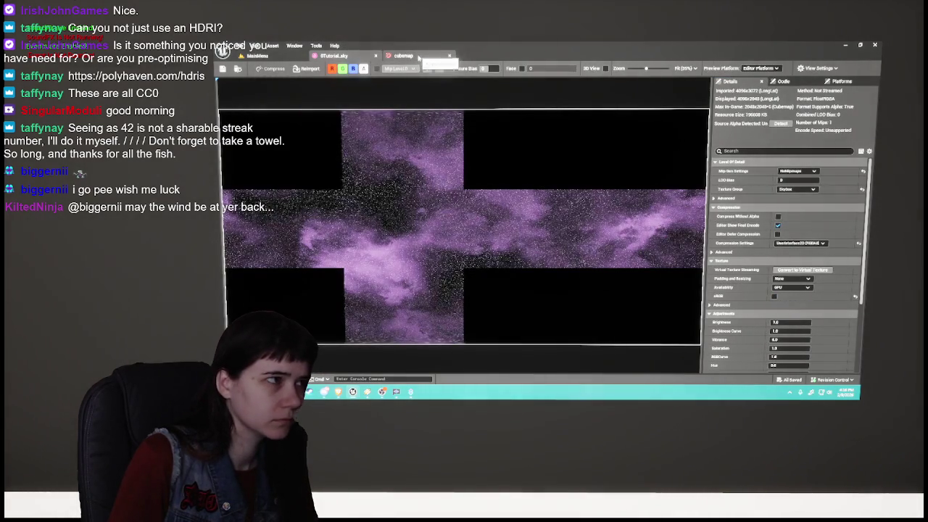
left_click(333, 56)
left_click(395, 56)
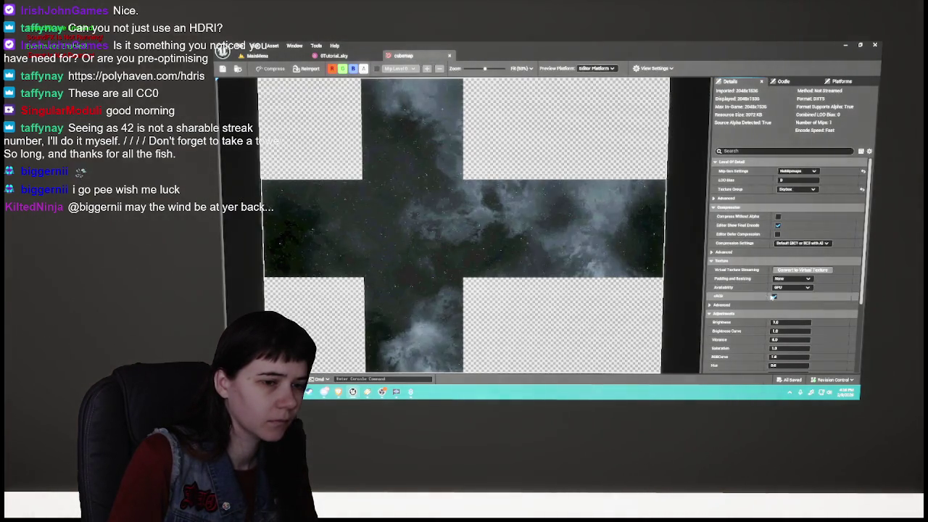
left_click(774, 296)
left_click(359, 57)
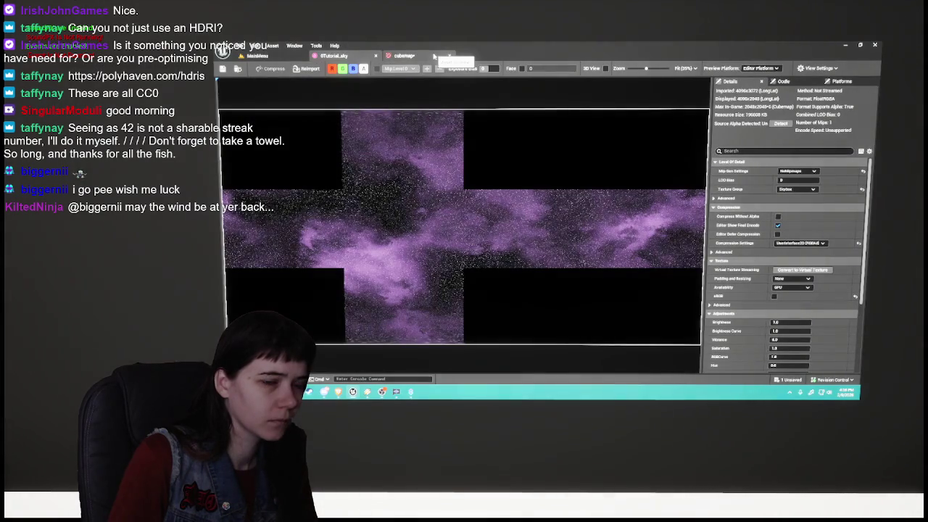
left_click(433, 56)
left_click(801, 243)
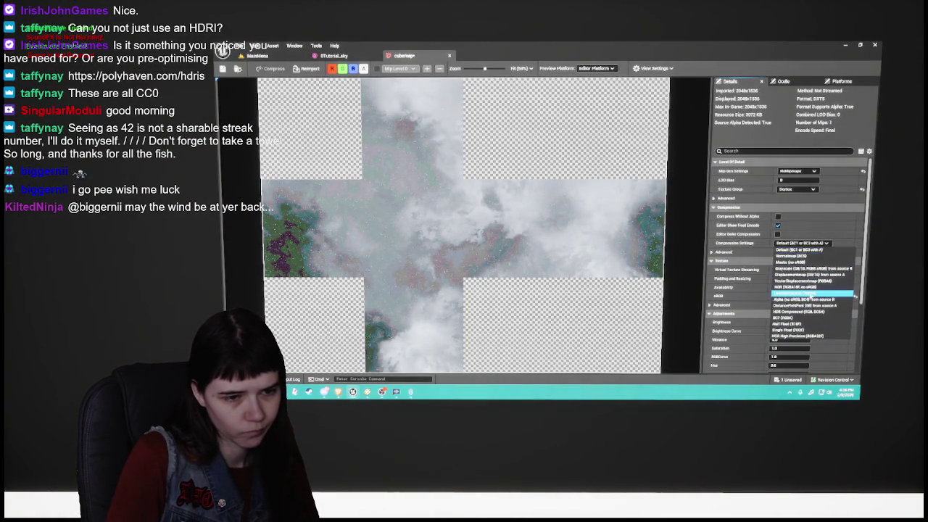
left_click(808, 294)
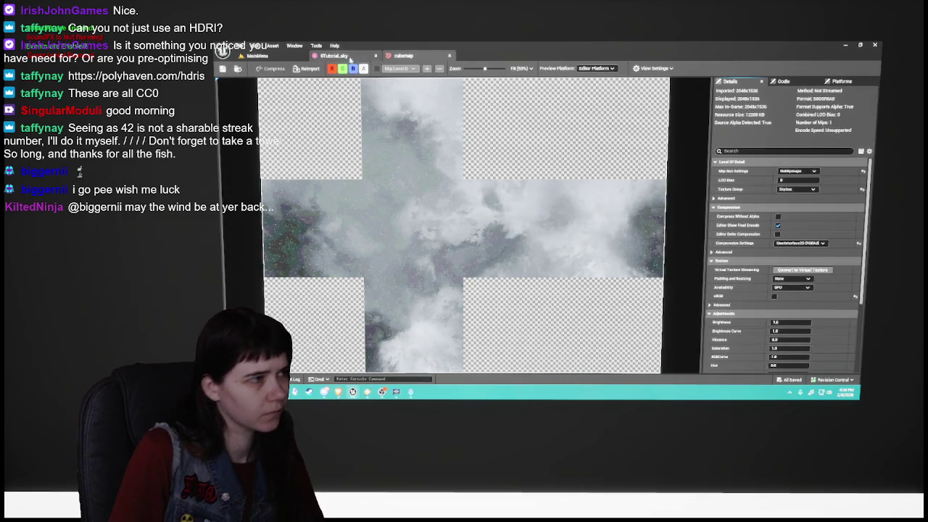
left_click(402, 56)
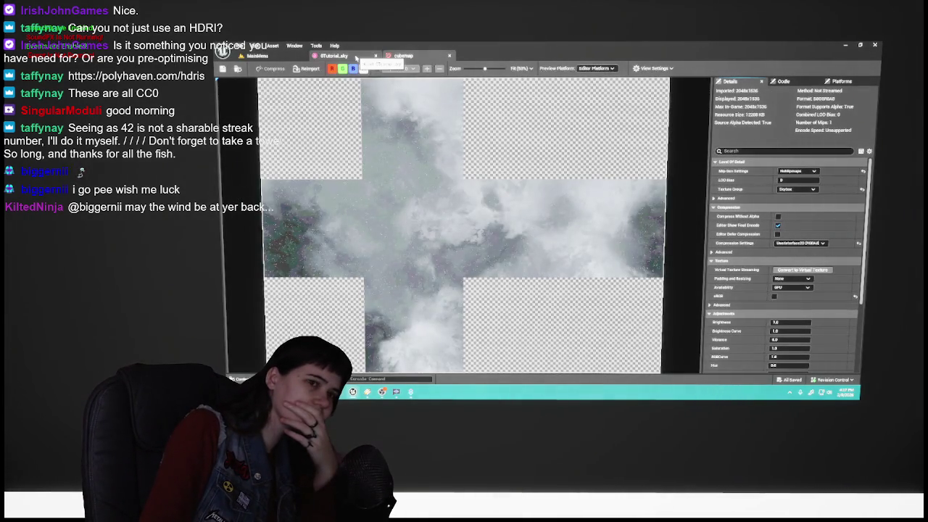
left_click(355, 57)
left_click(403, 56)
left_click(349, 56)
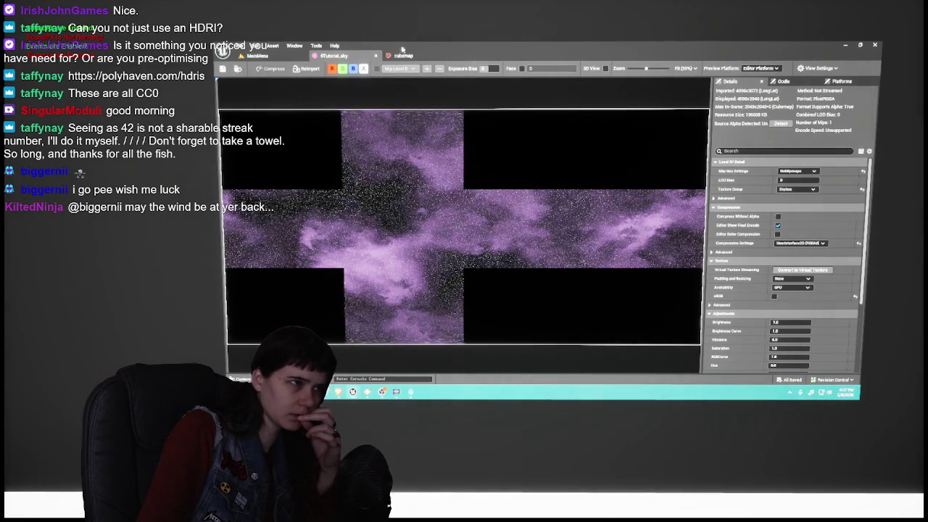
left_click(403, 55)
left_click(774, 297)
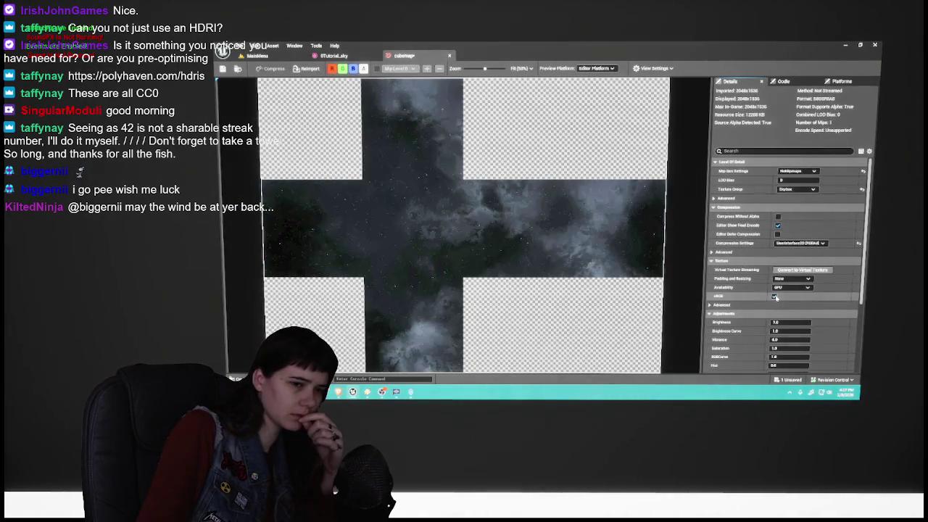
left_click(774, 296)
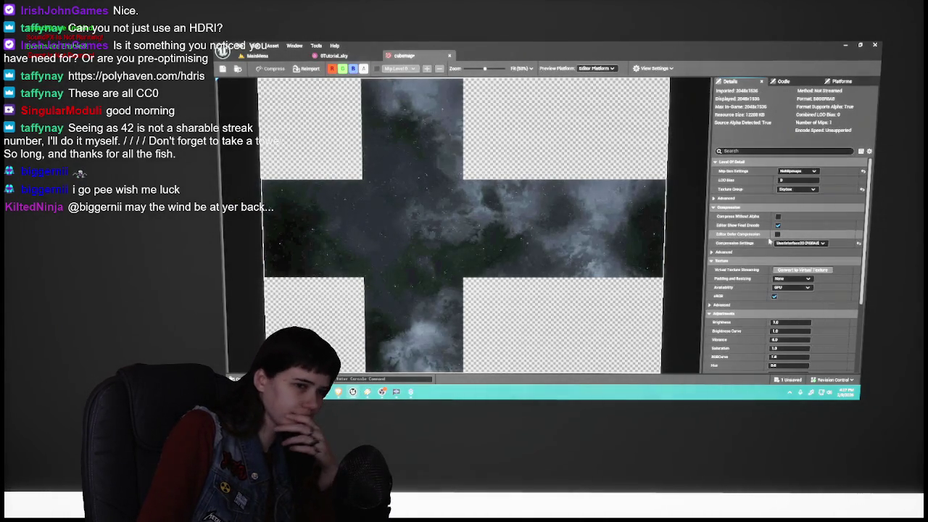
left_click(779, 243)
left_click(855, 250)
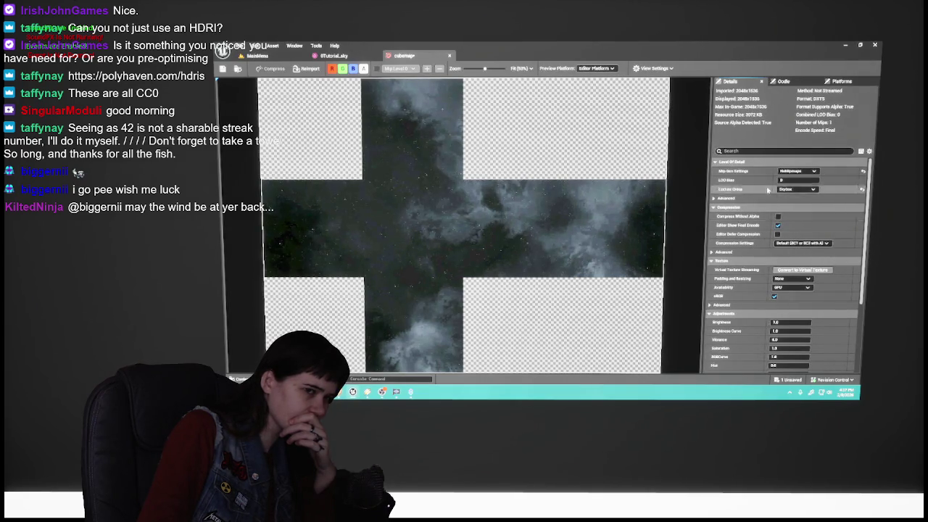
left_click(750, 200)
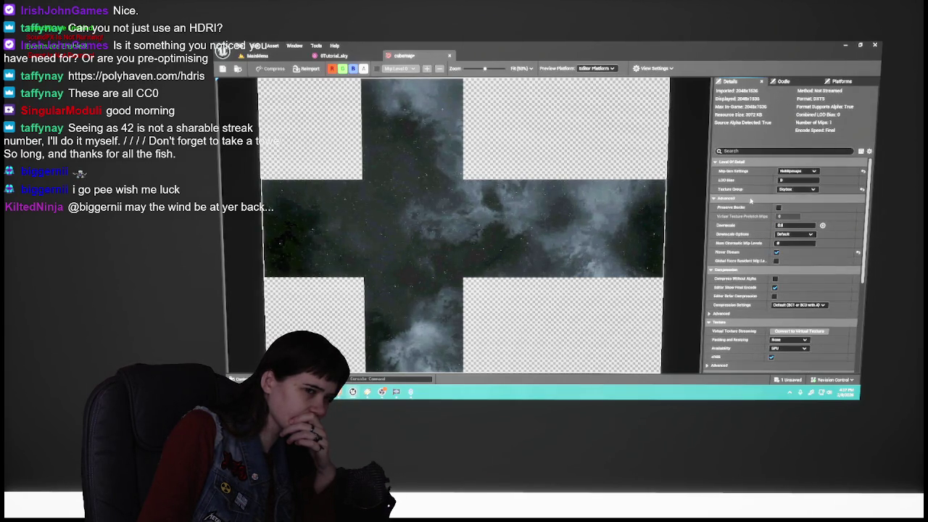
left_click(334, 55)
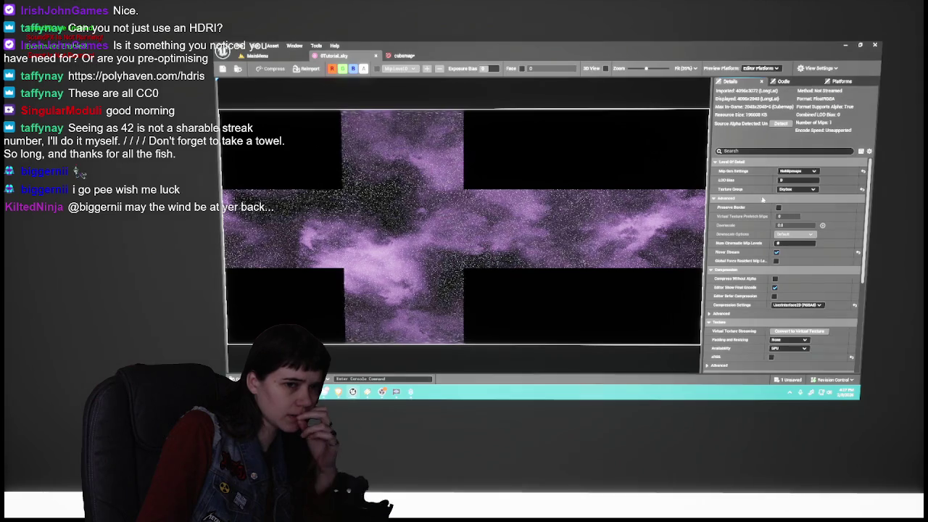
left_click(406, 56)
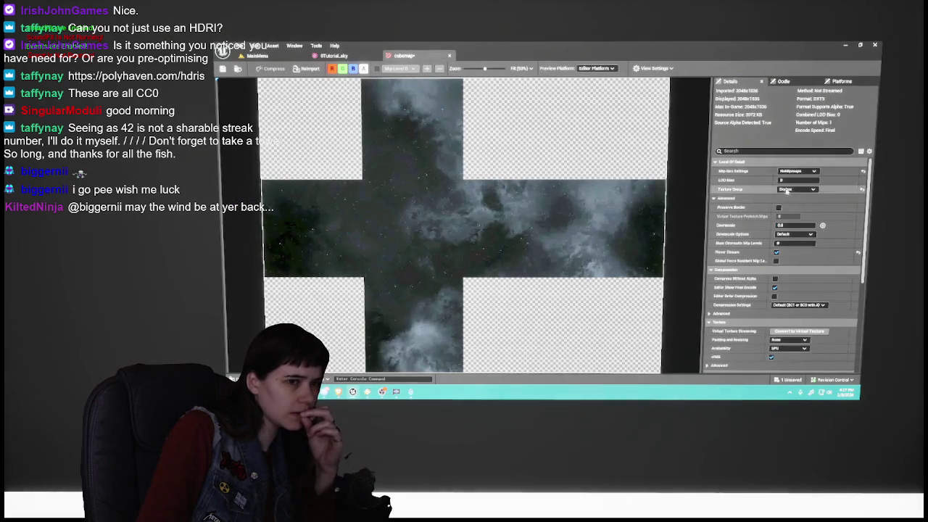
left_click(746, 201)
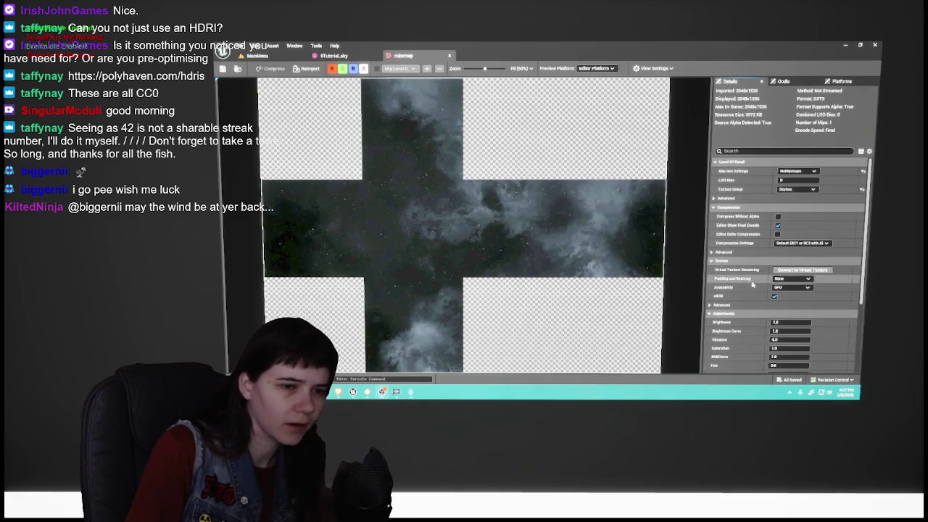
scroll(747, 290, "down", 3)
scroll(747, 290, "down", 2)
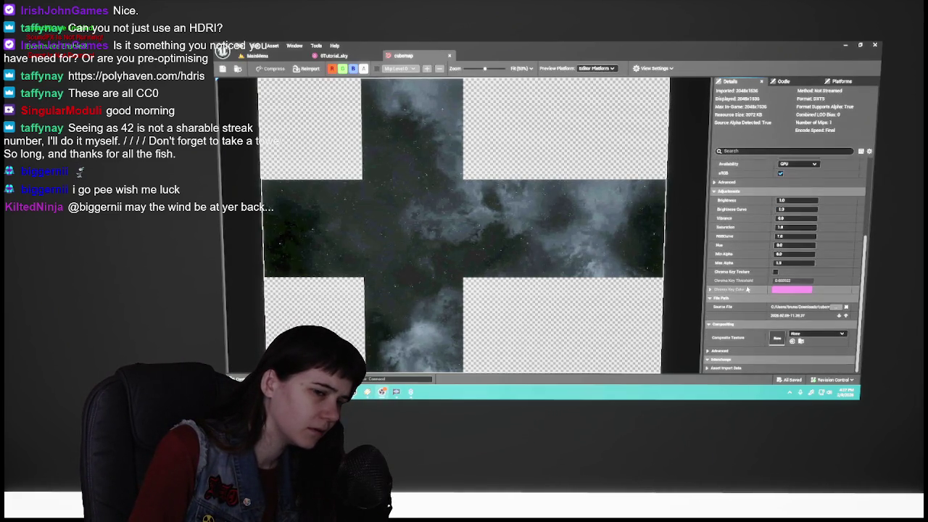
left_click(347, 55)
scroll(752, 300, "down", 4)
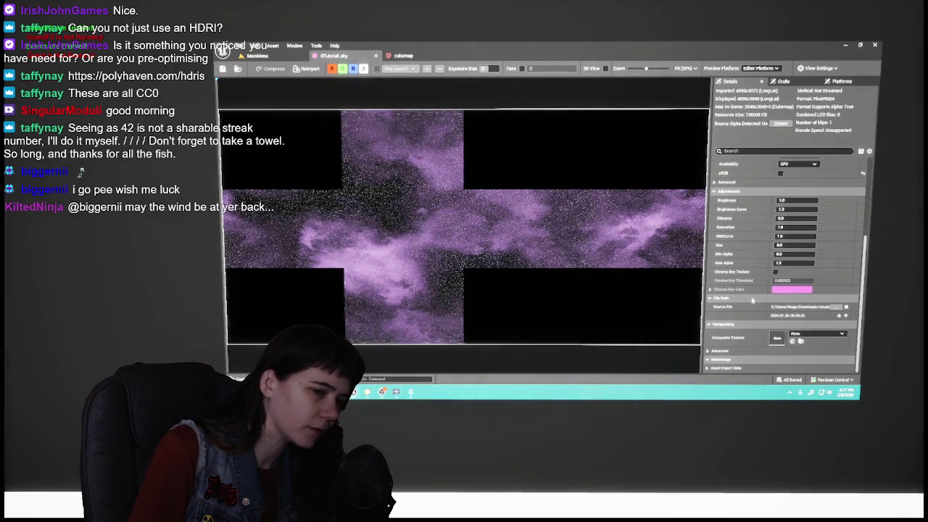
scroll(752, 300, "up", 5)
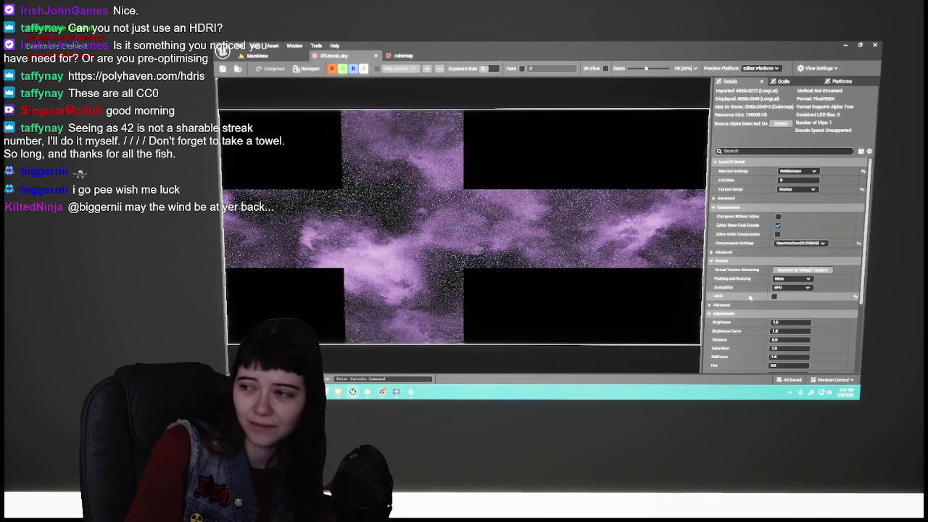
scroll(749, 297, "down", 5)
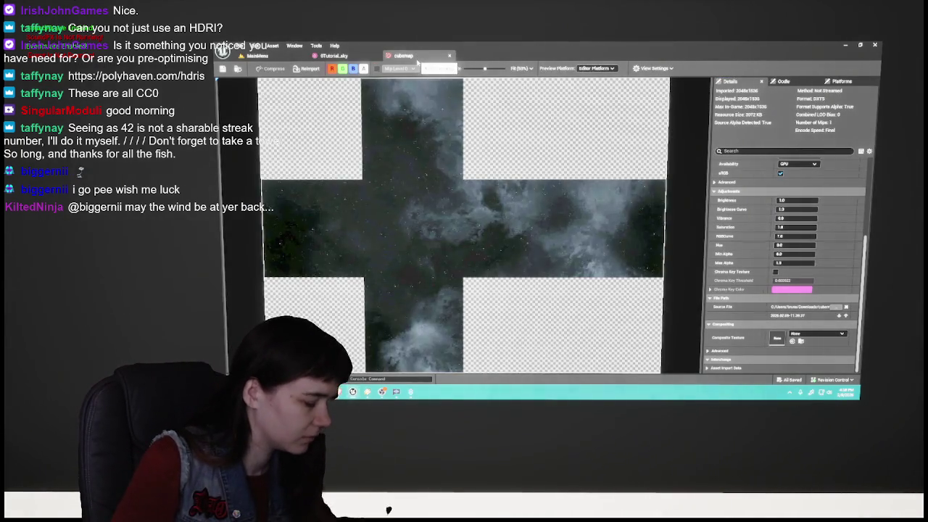
left_click(257, 56)
Step: Create a new Texture Cube in the Skybox folder named Stars_cubemap and open it
key("ctrl+space")
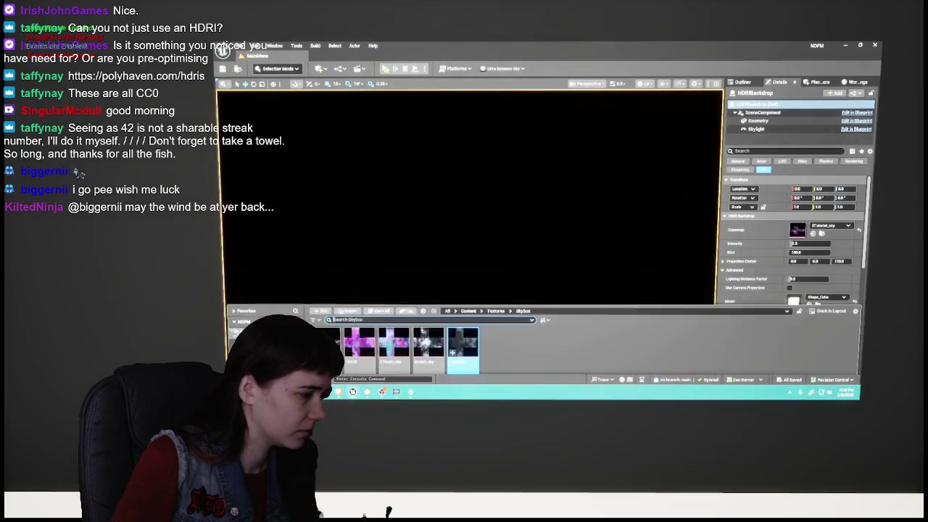
right_click(312, 300)
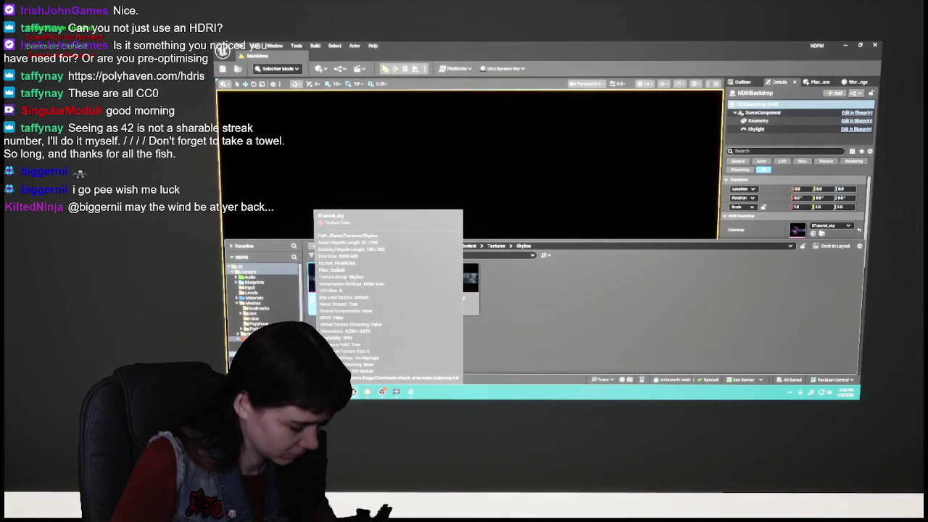
left_click(344, 239)
type("d")
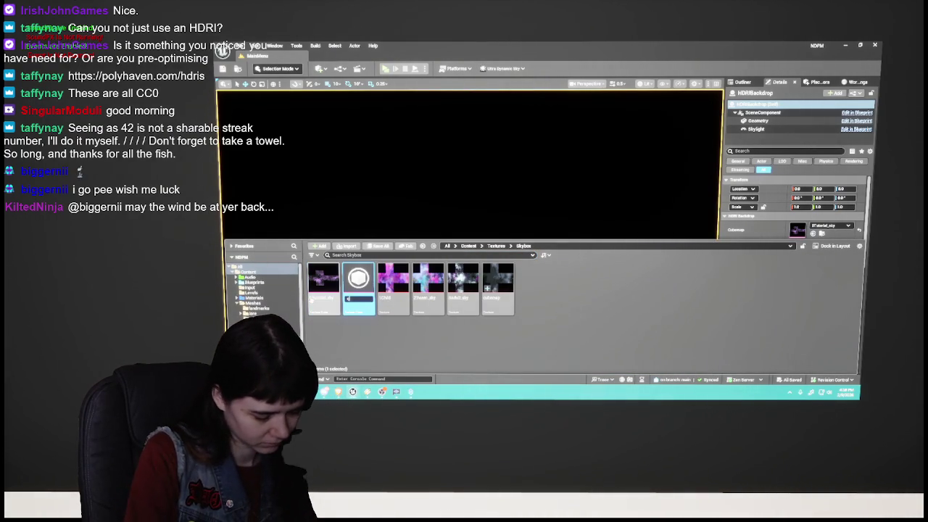
type("p")
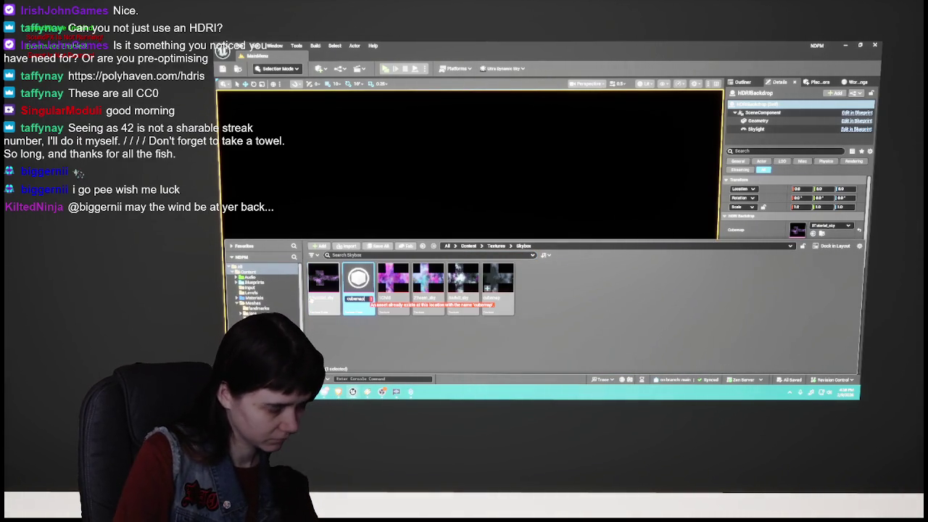
key("BackSpace")
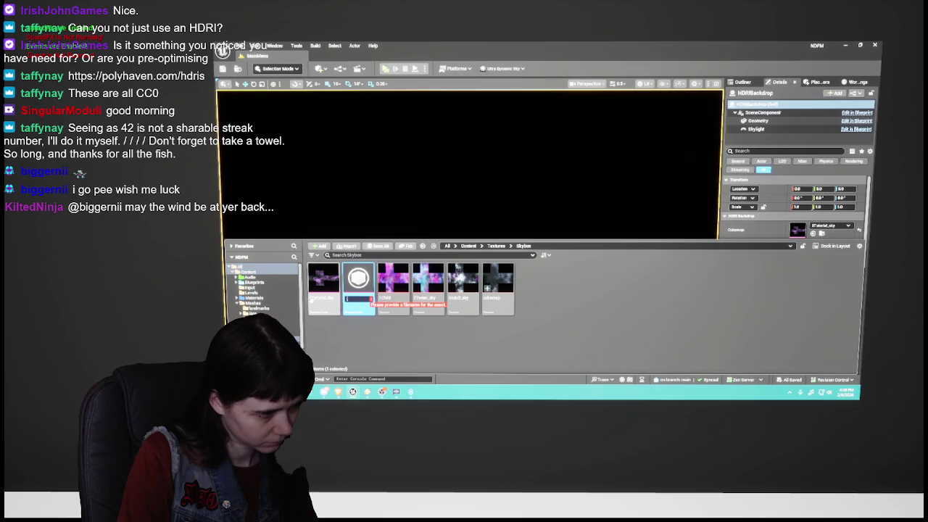
type("b")
key("BackSpace")
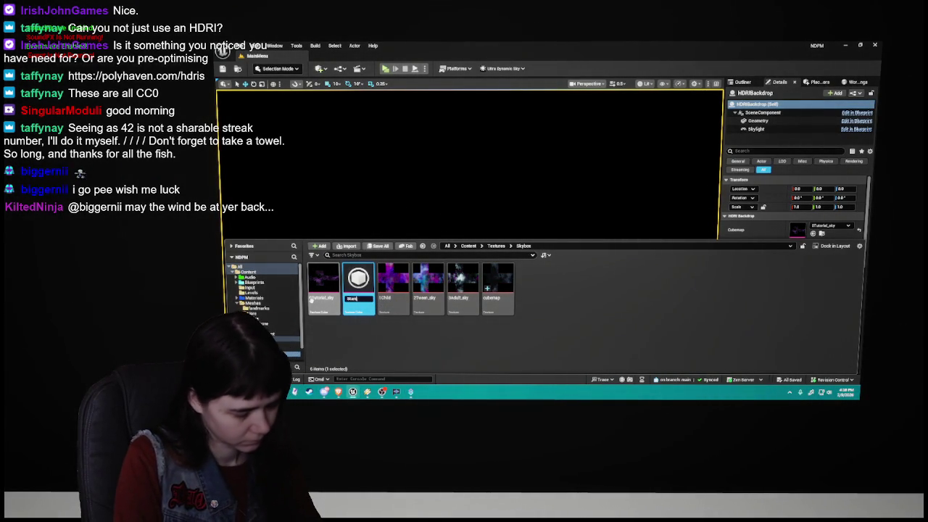
type("cubemap")
key("Return")
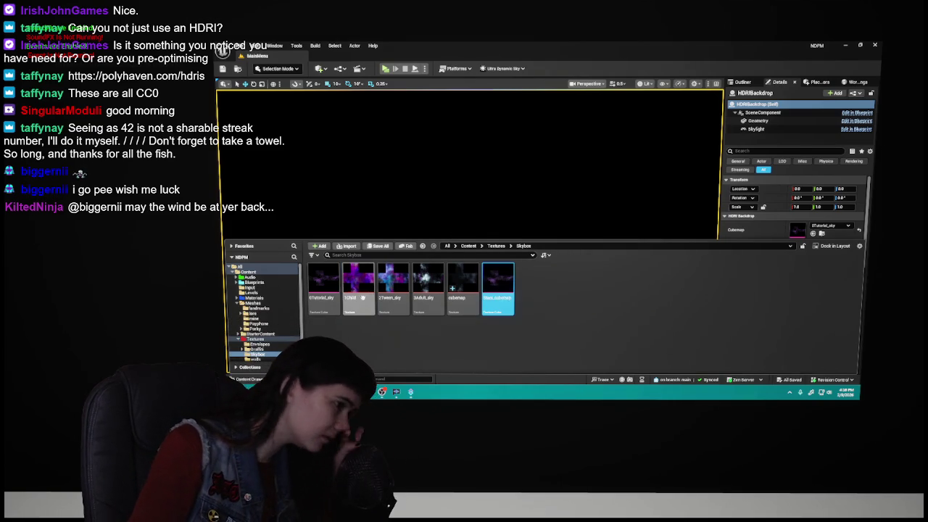
double_click(499, 291)
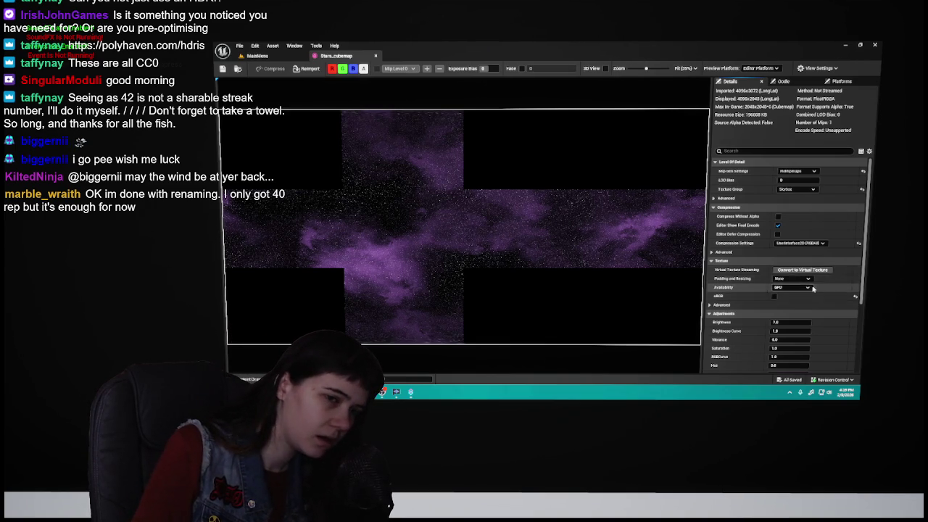
Step: Widen the Details values, save Stars_cubemap, toggle sRGB on and back off, and close its editor
scroll(812, 288, "down", 5)
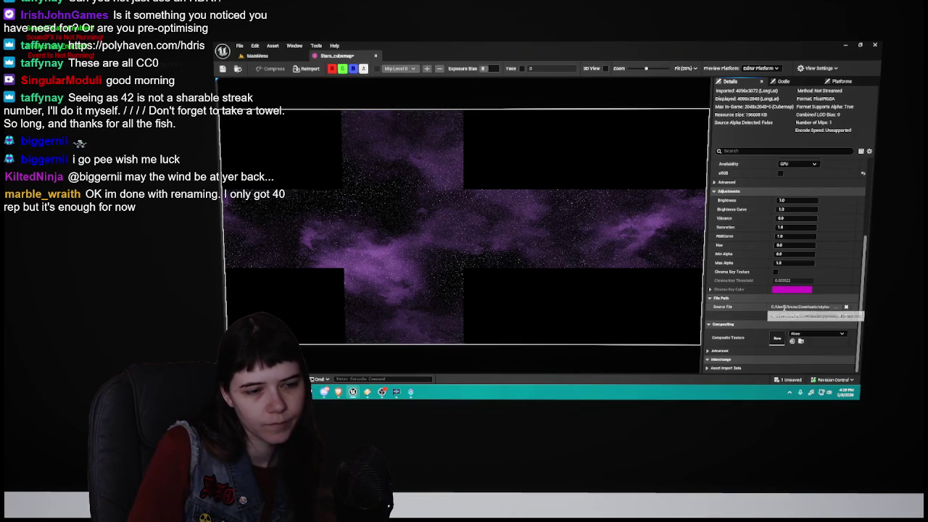
left_click_drag(768, 307, 748, 307)
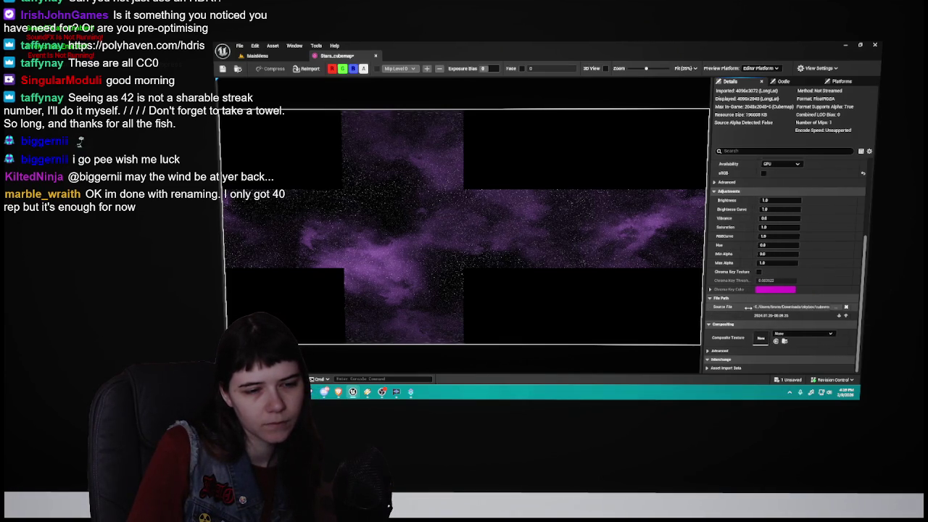
scroll(753, 239, "up", 4)
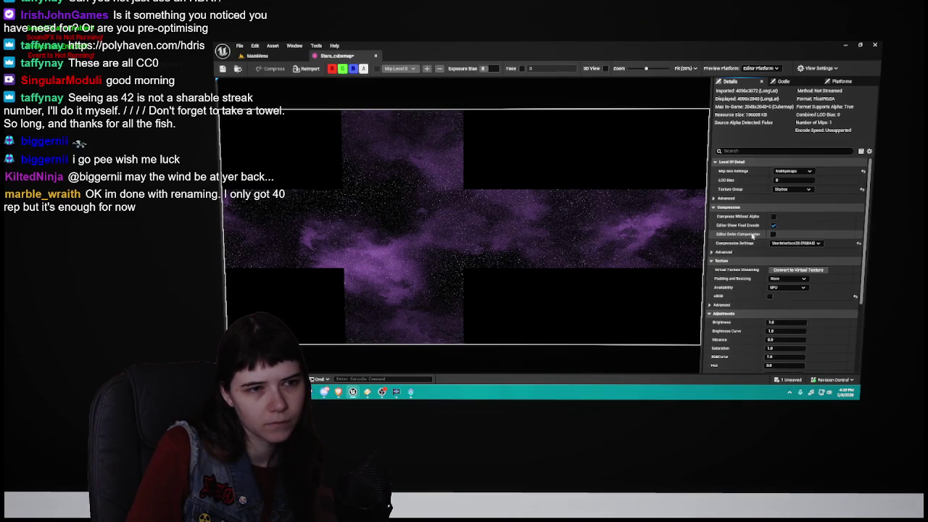
key("ctrl+s")
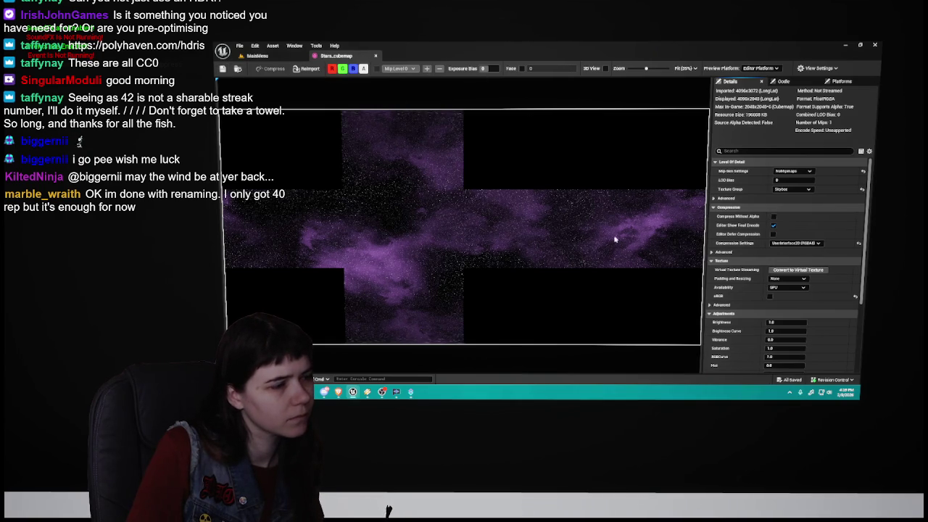
left_click(769, 297)
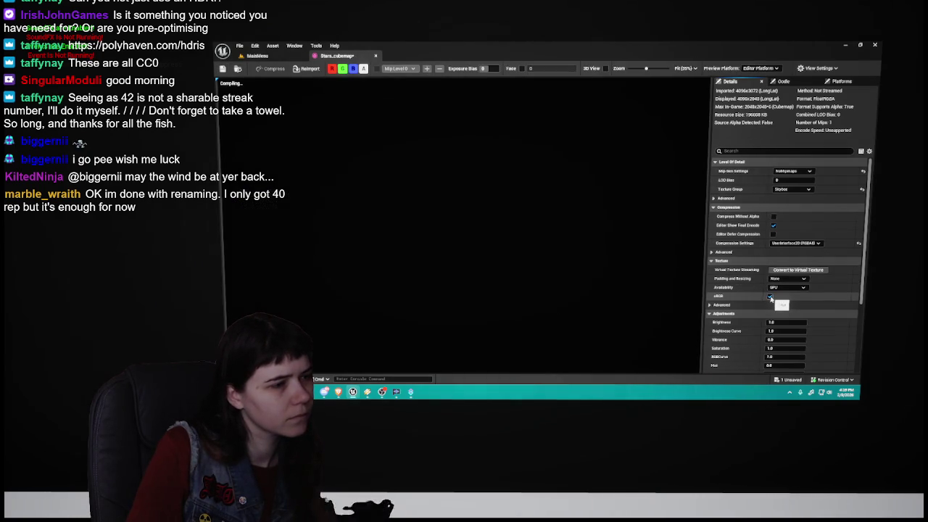
left_click(769, 296)
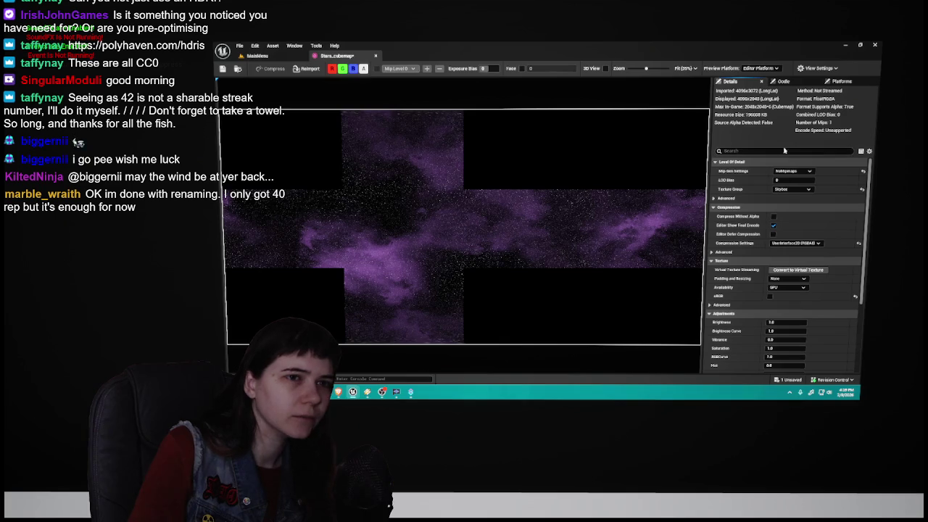
left_click(376, 56)
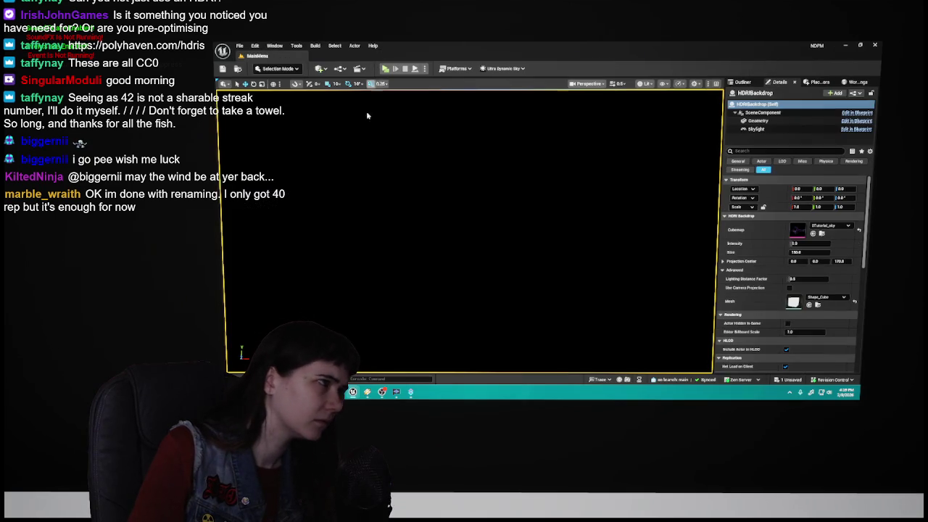
Step: Try reimporting Stars_cubemap, then delete the asset and confirm the deletion
key("ctrl+space")
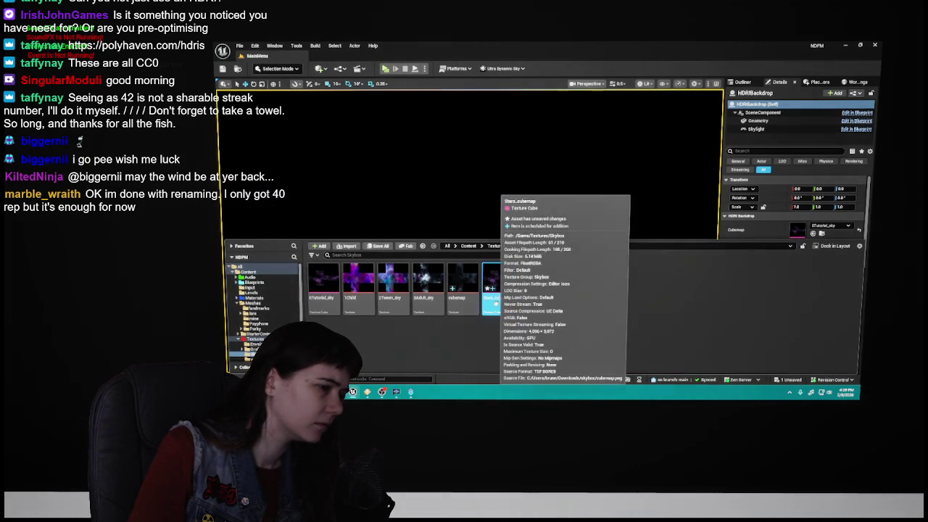
right_click(493, 290)
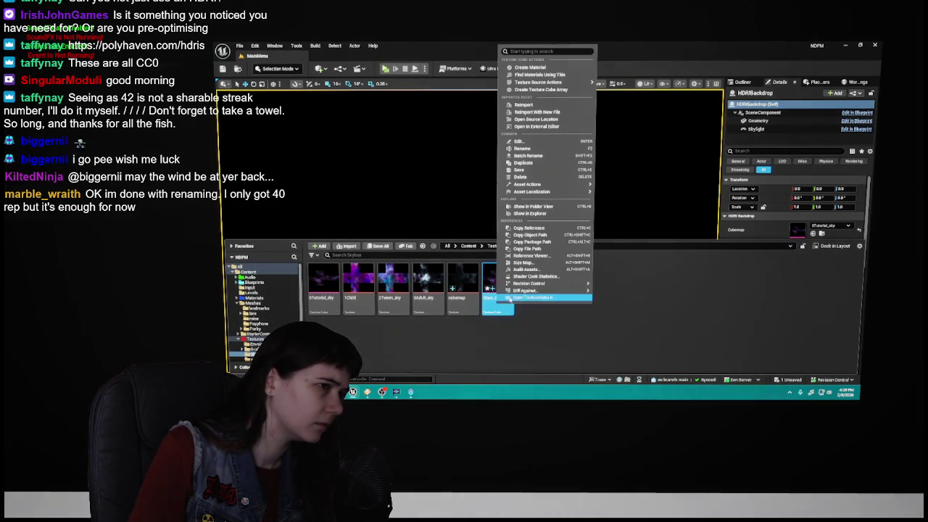
left_click(551, 106)
left_click(505, 289)
right_click(506, 290)
key("Delete")
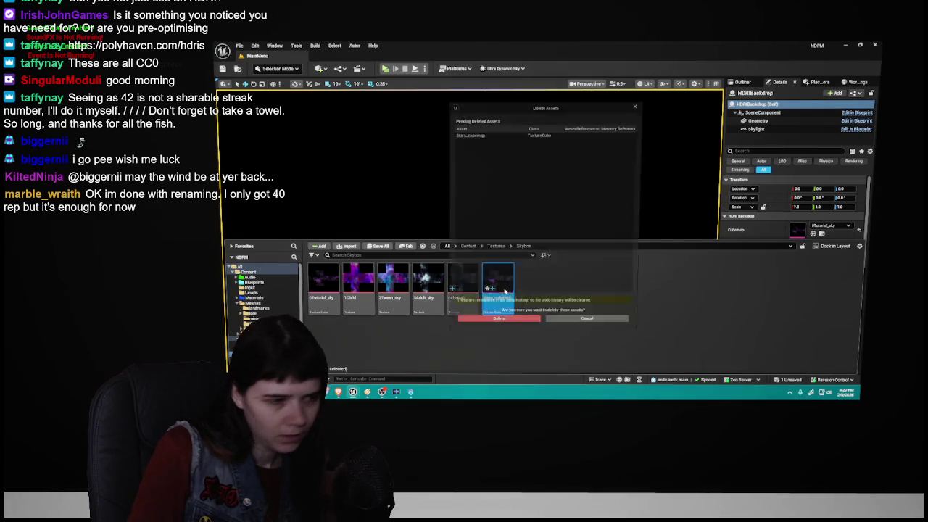
left_click(525, 319)
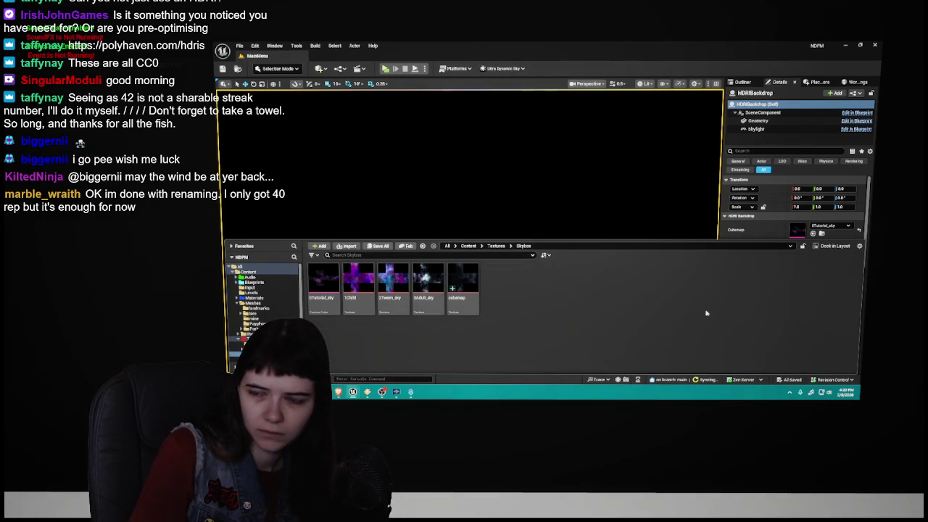
Step: Open 0Tutorial_sky and detect whether its source image has alpha
double_click(324, 282)
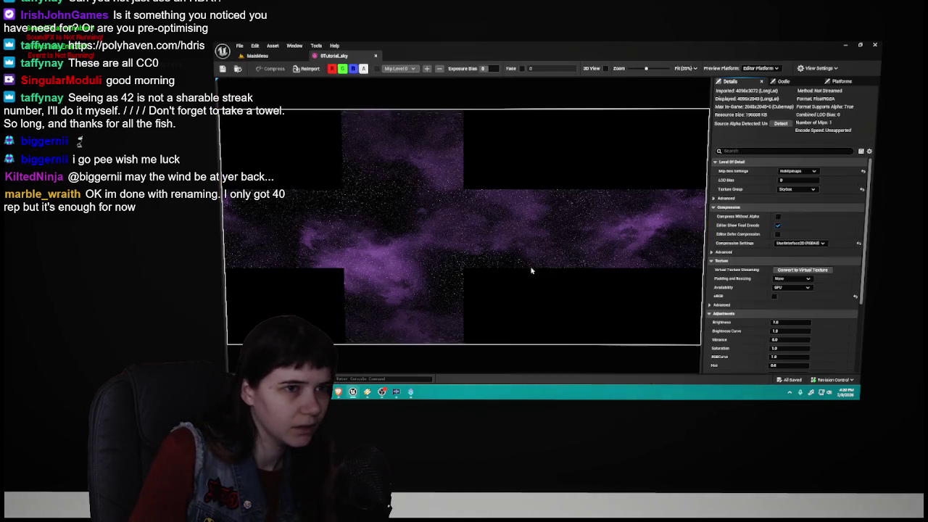
left_click(780, 123)
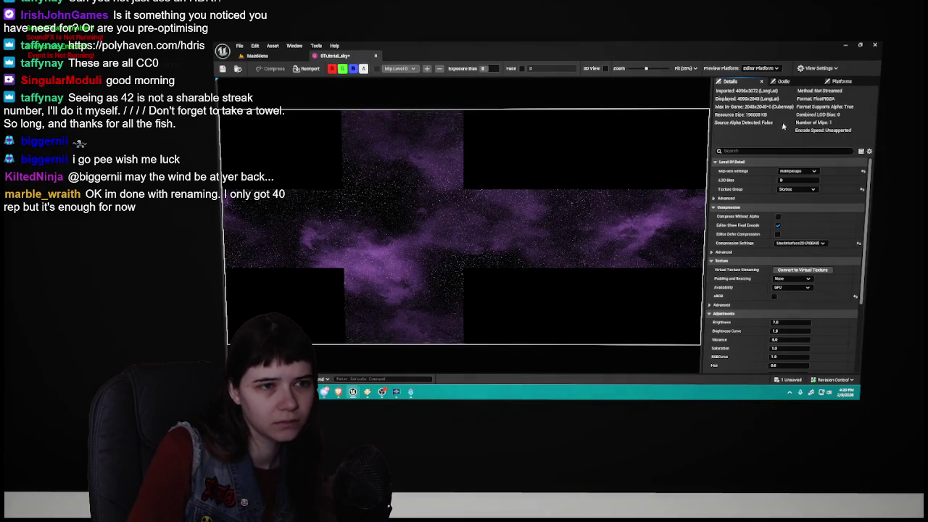
scroll(797, 290, "down", 5)
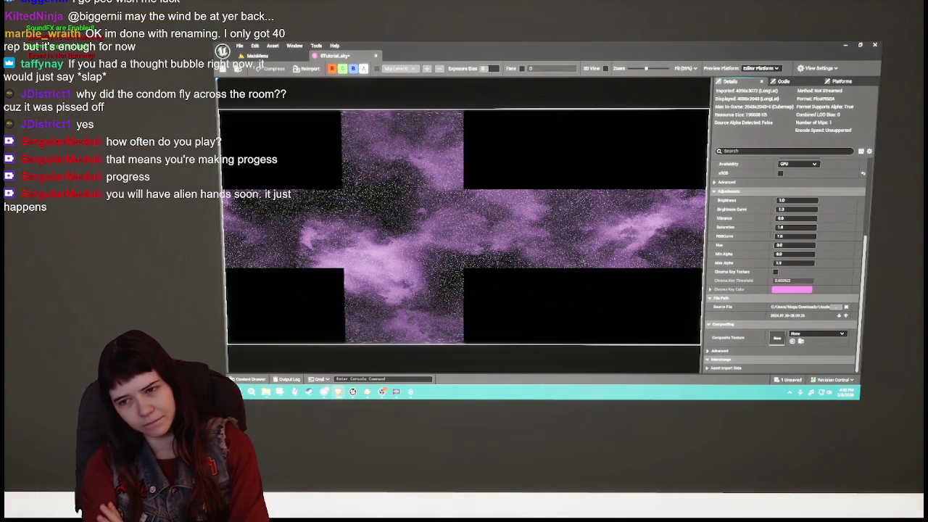
Step: Leave the 0Tutorial_sky texture editor and go back to the MainMenu level tab
left_click(257, 56)
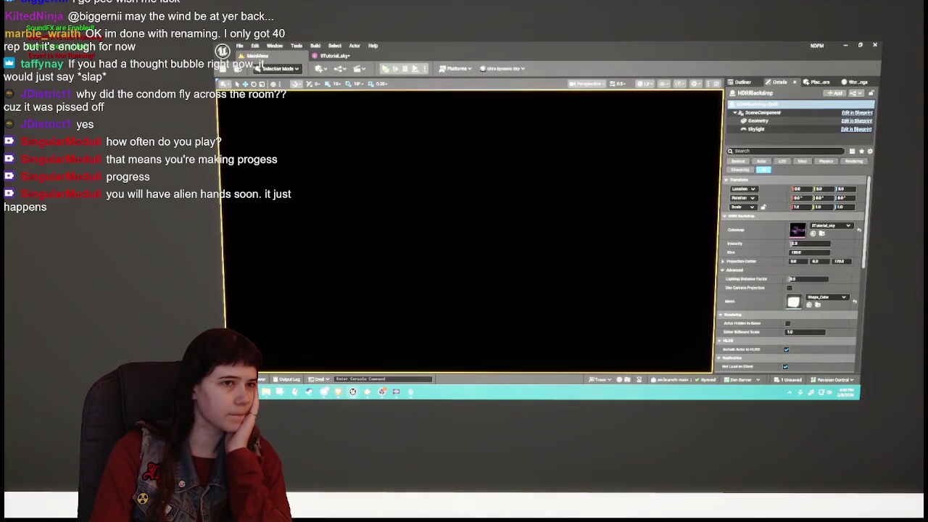
Step: Select HDRIBackdrop in the Outliner and frame it in the viewport
left_click(759, 81)
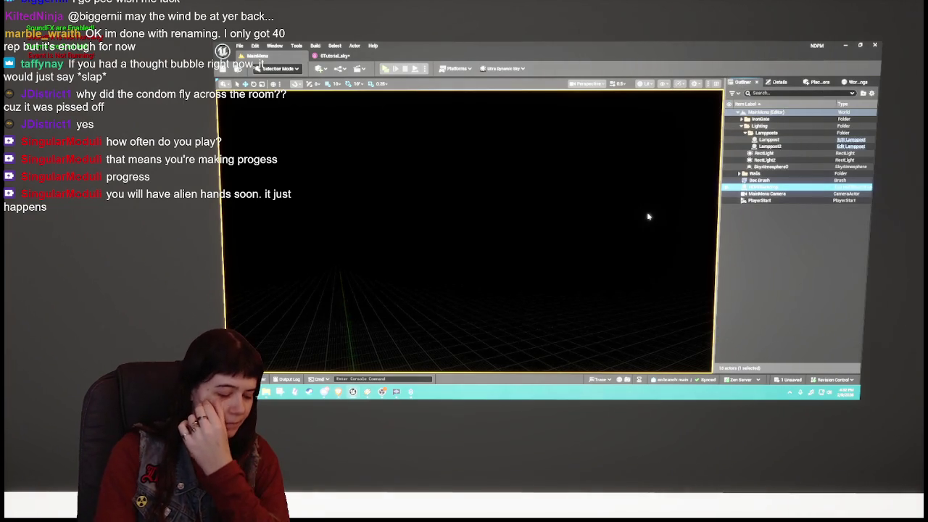
key("f")
mouse_move(571, 215)
left_mouse_down()
mouse_move(536, 219)
mouse_move(572, 216)
mouse_move(543, 221)
mouse_move(572, 232)
mouse_move(544, 225)
mouse_move(558, 219)
left_mouse_up()
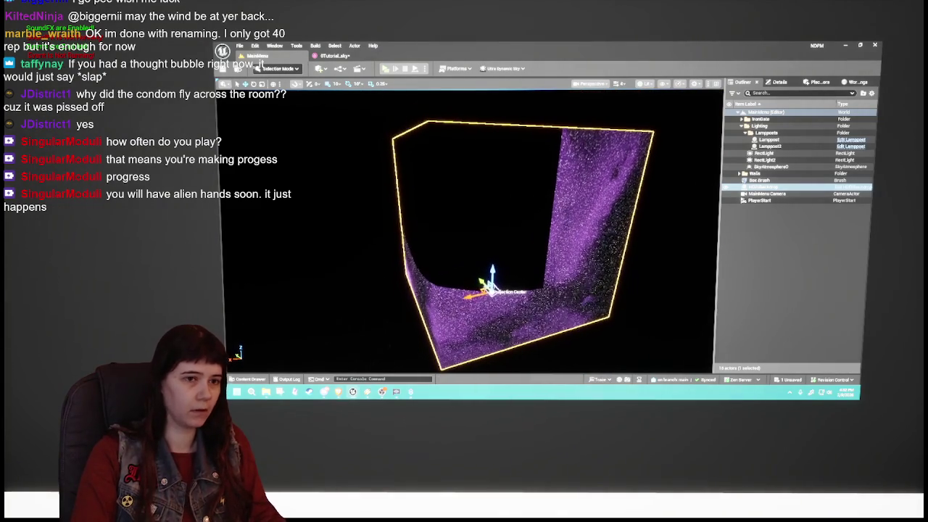
Step: Set the backdrop's Cubemap to HDRI_Epic_Courtyard_Daylight and open that texture to inspect it
left_click(779, 82)
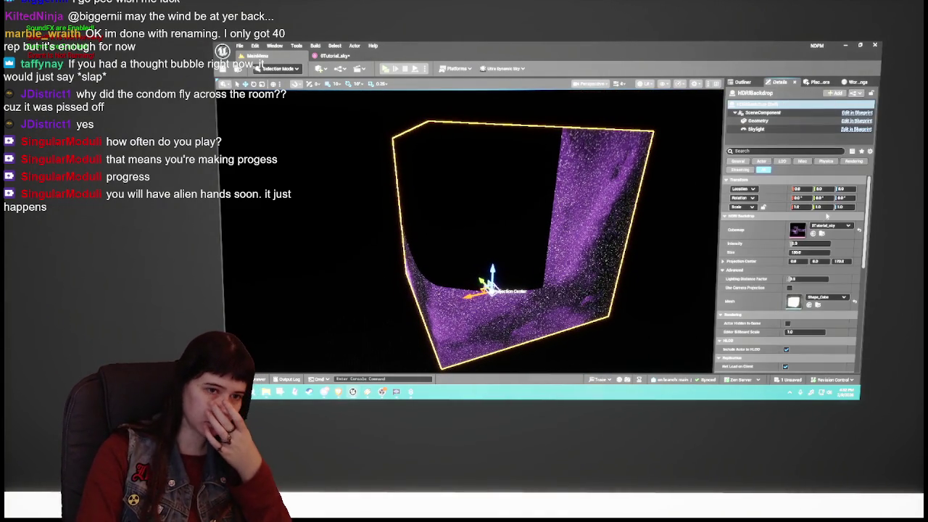
left_click(846, 225)
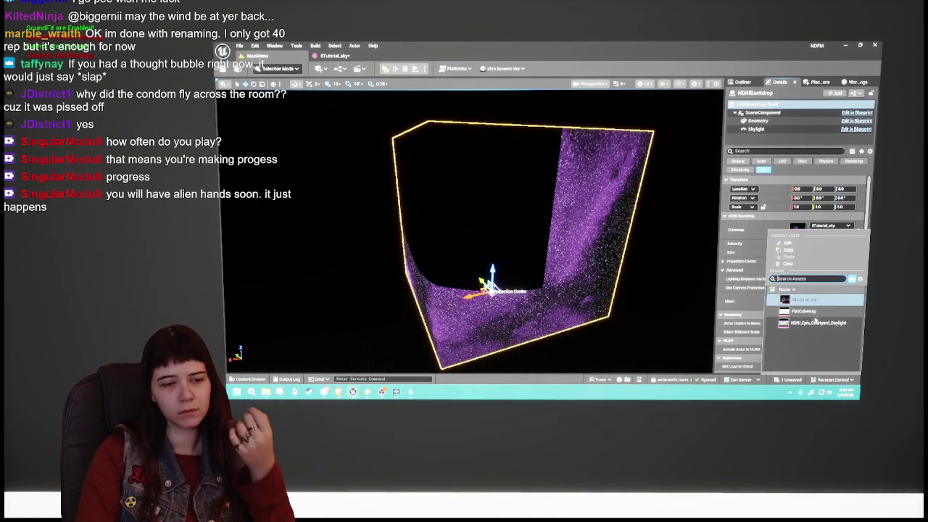
left_click(817, 323)
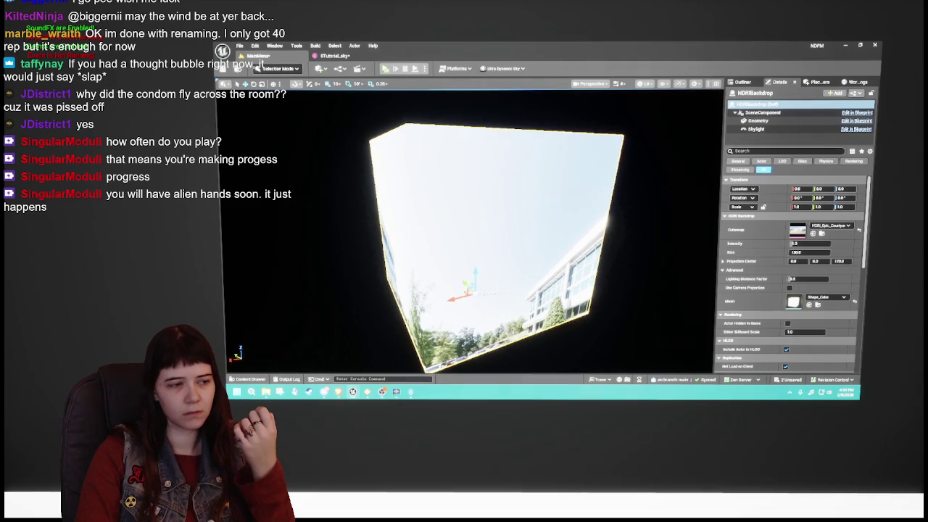
left_click_drag(620, 246, 667, 245)
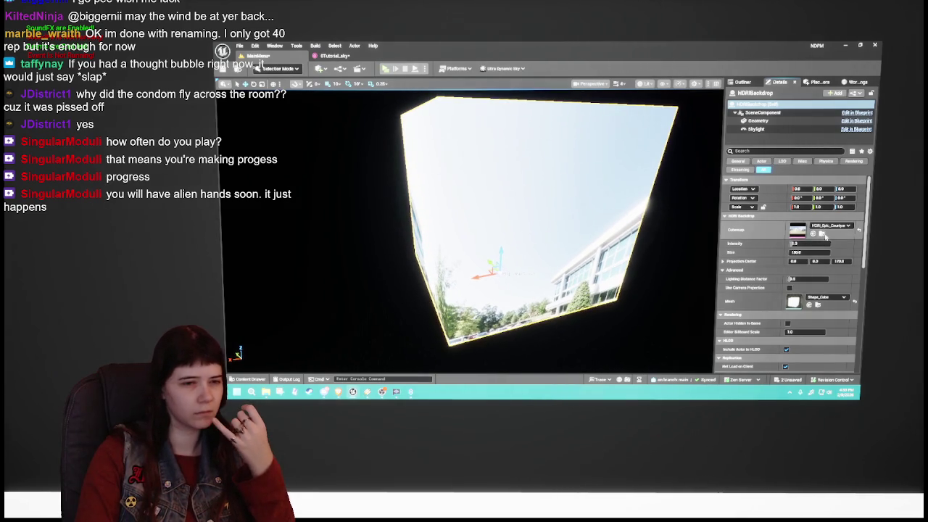
left_click(822, 234)
double_click(333, 288)
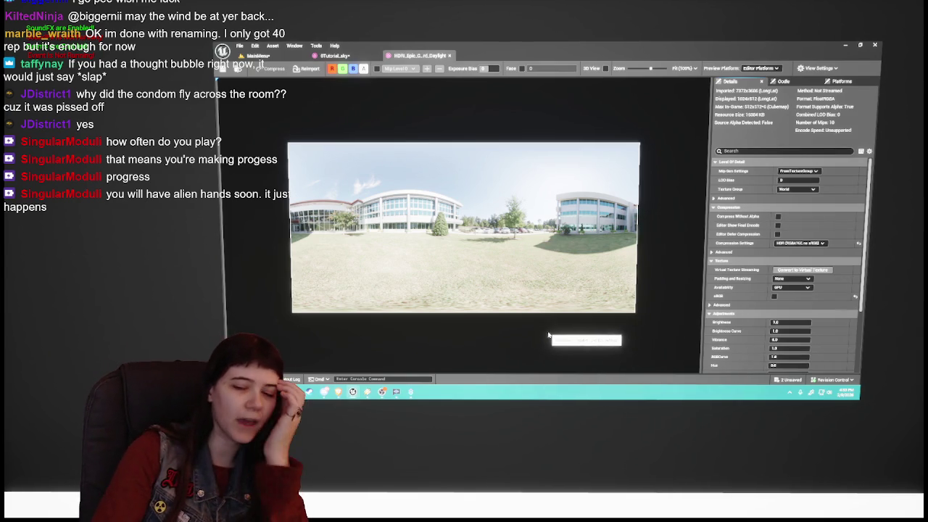
Step: Set the HDRIBackdrop's Cubemap back to 0Tutorial_sky and frame the backdrop
key("ctrl+space")
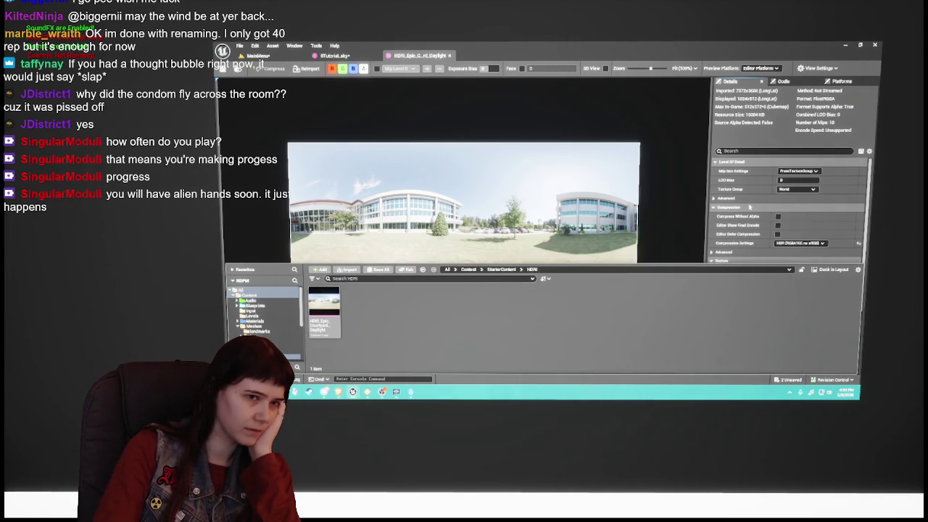
left_click(337, 55)
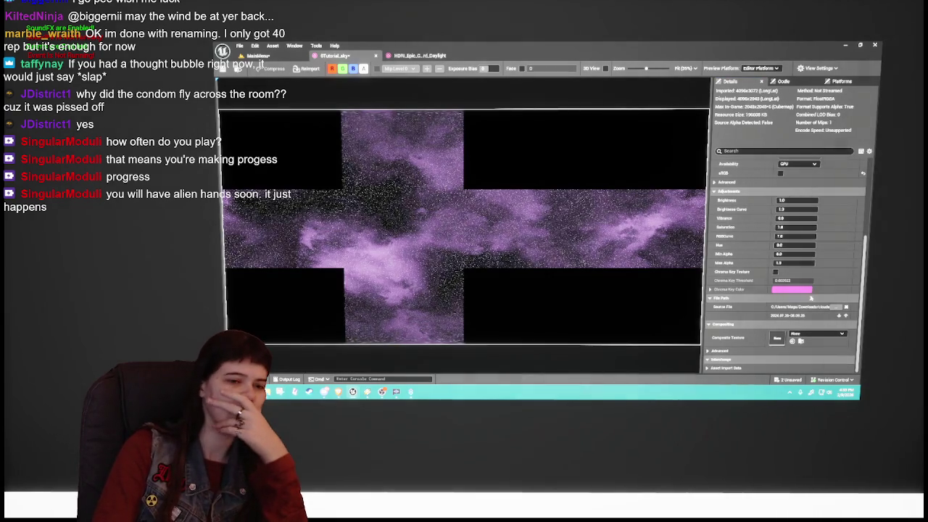
scroll(818, 308, "up", 5)
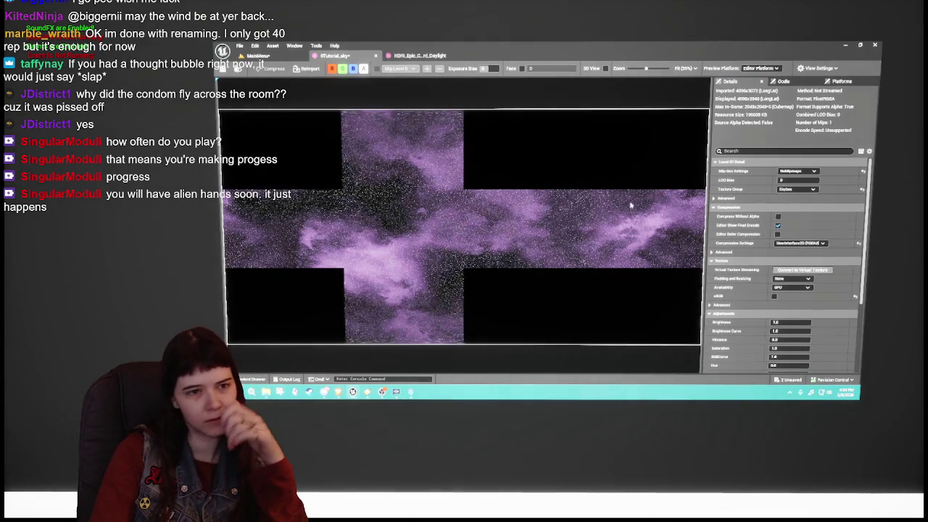
left_click(259, 55)
left_click(829, 226)
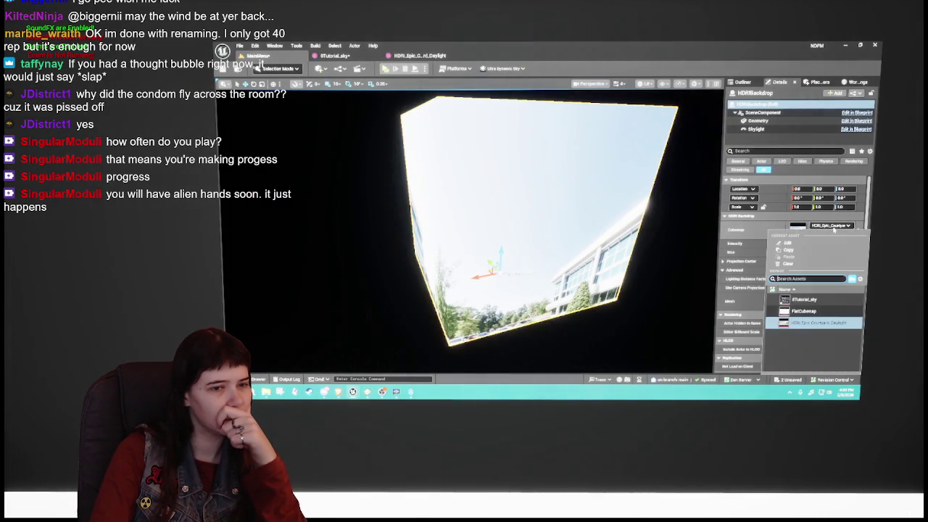
left_click(811, 310)
key("f")
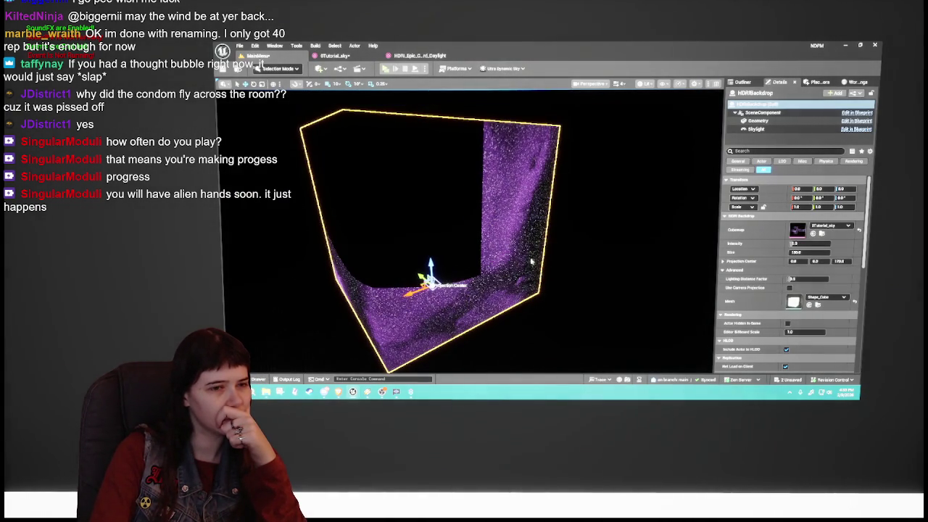
Step: Compare 0Tutorial_sky against the daylight HDRI texture, close the purple sky tab, and return to MainMenu
key("ctrl+space")
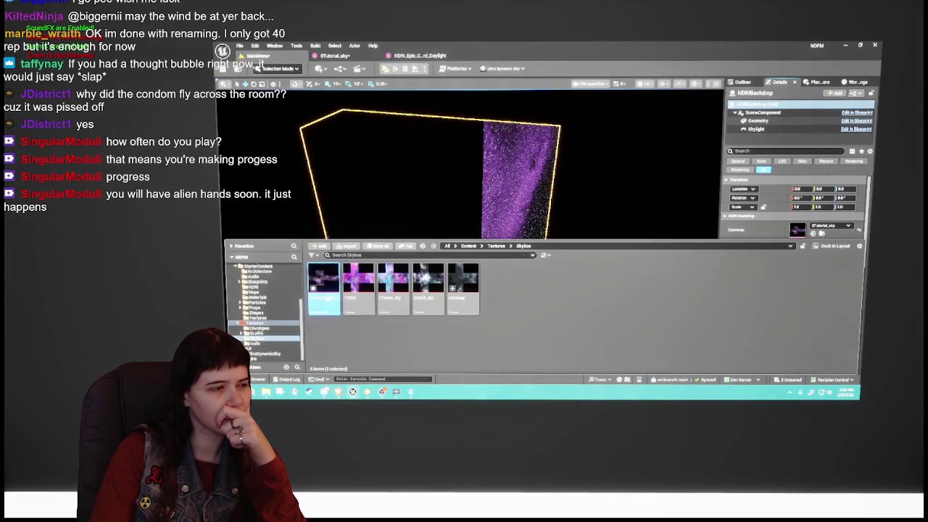
double_click(325, 300)
left_click(440, 61)
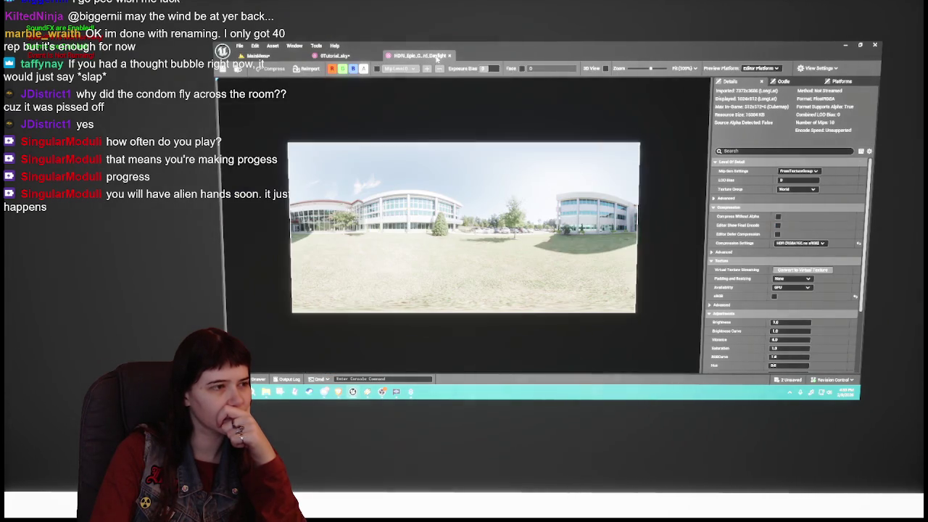
left_click(363, 57)
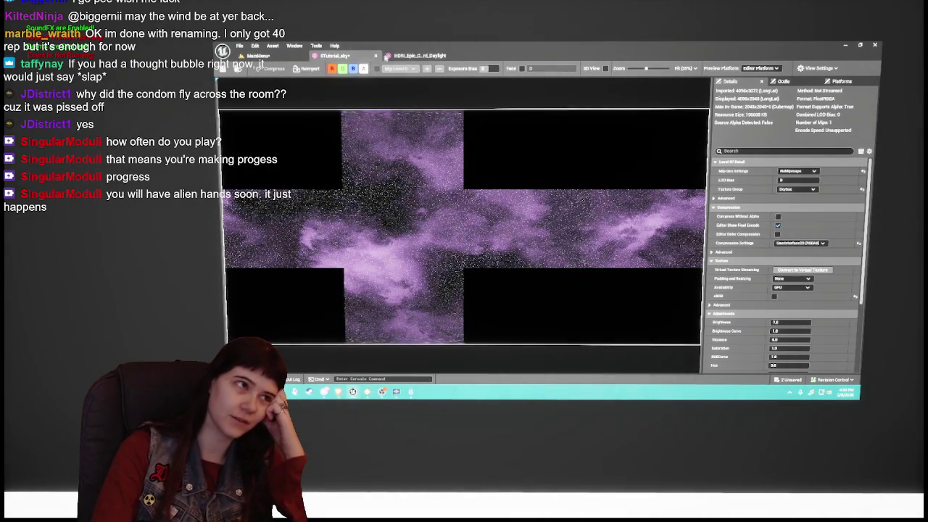
left_click(422, 57)
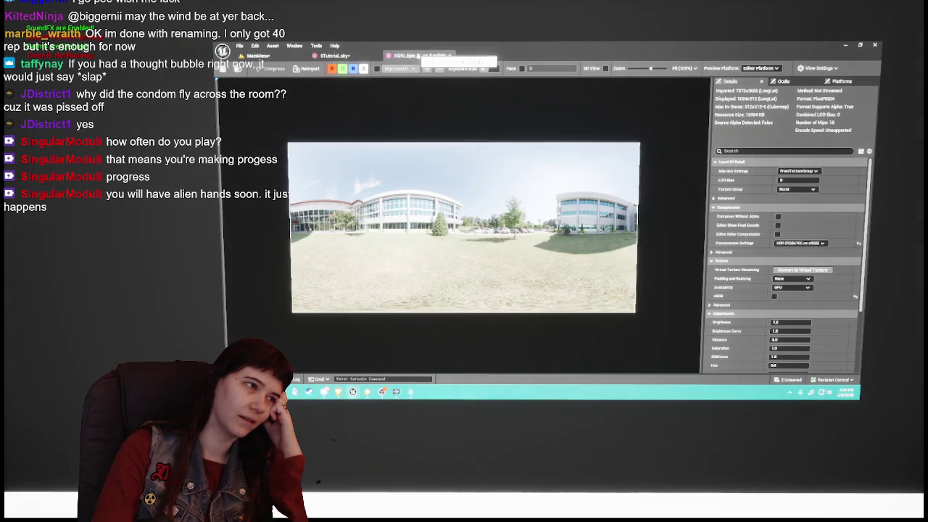
left_click(353, 57)
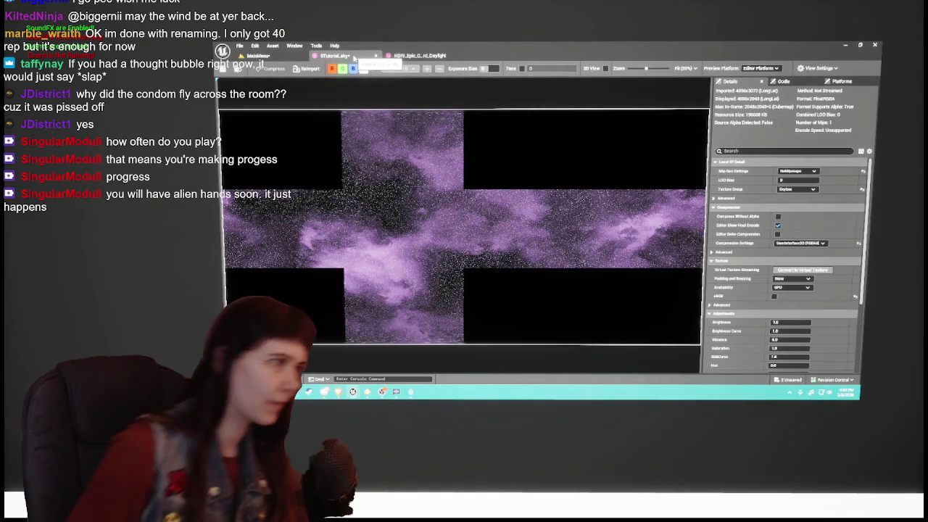
left_click(401, 56)
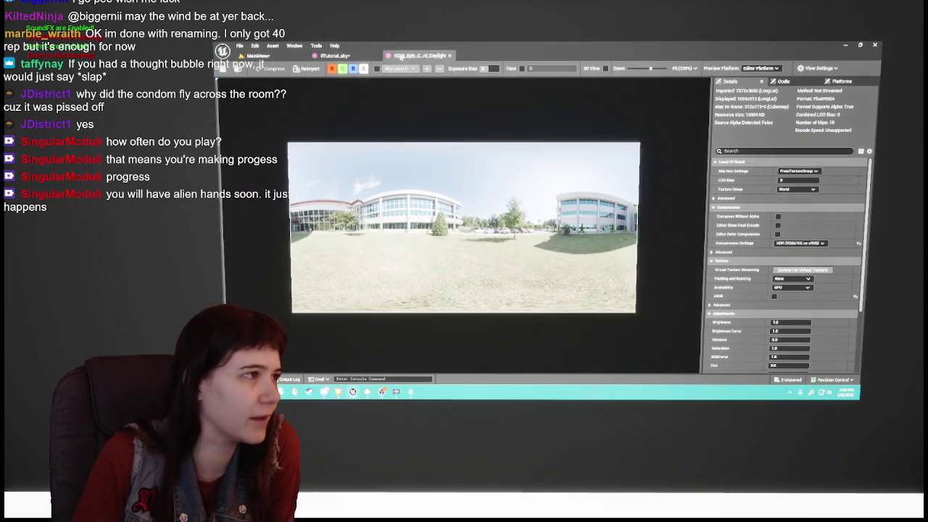
left_click(375, 55)
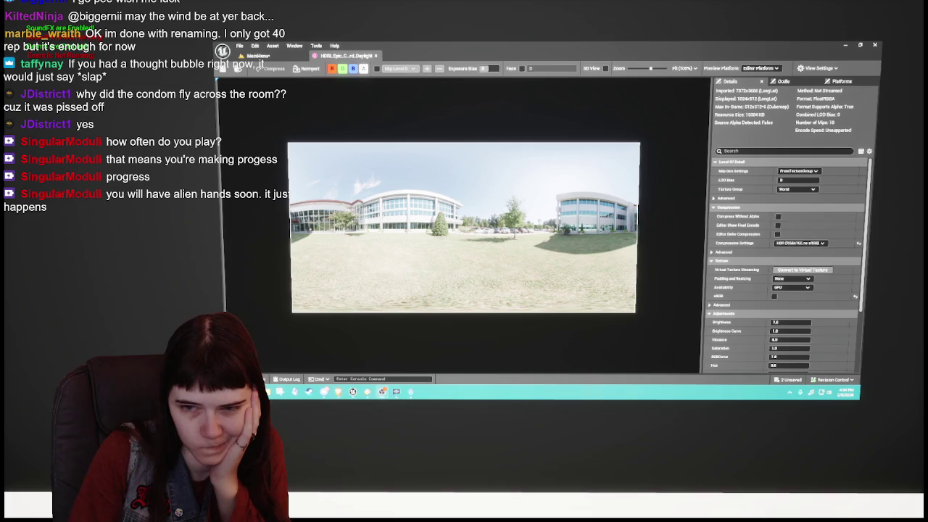
left_click(260, 56)
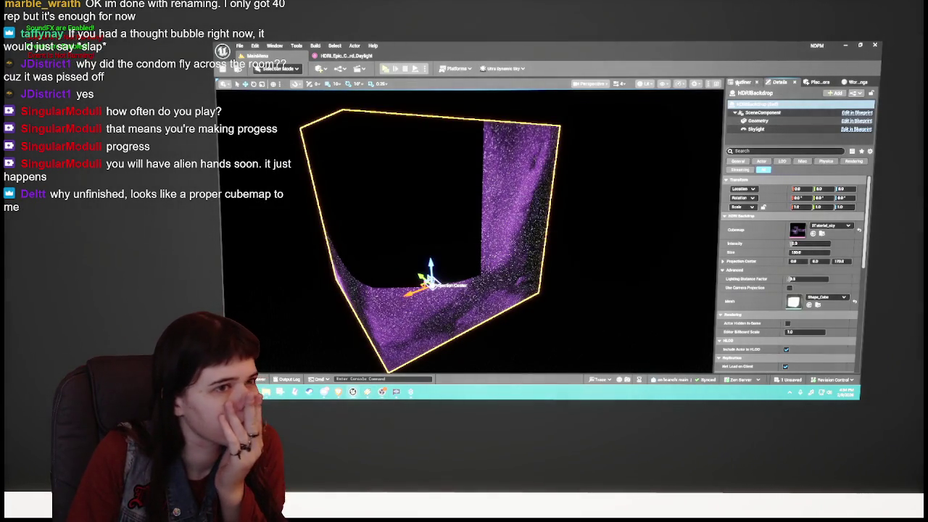
Step: Move HDRIBackdrop into the Lighting folder in the Outliner and frame it in the viewport
left_click(741, 82)
left_click(769, 186)
left_click_drag(765, 135, 765, 135)
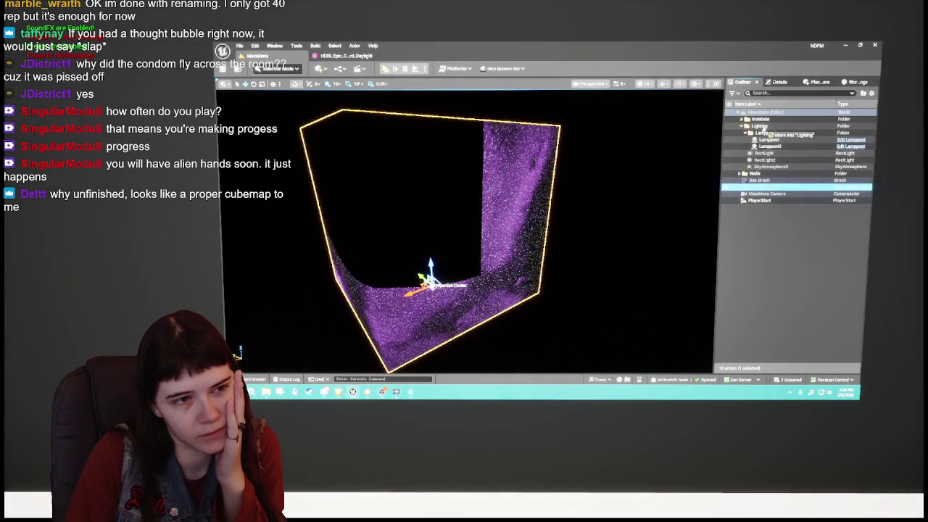
left_click(747, 135)
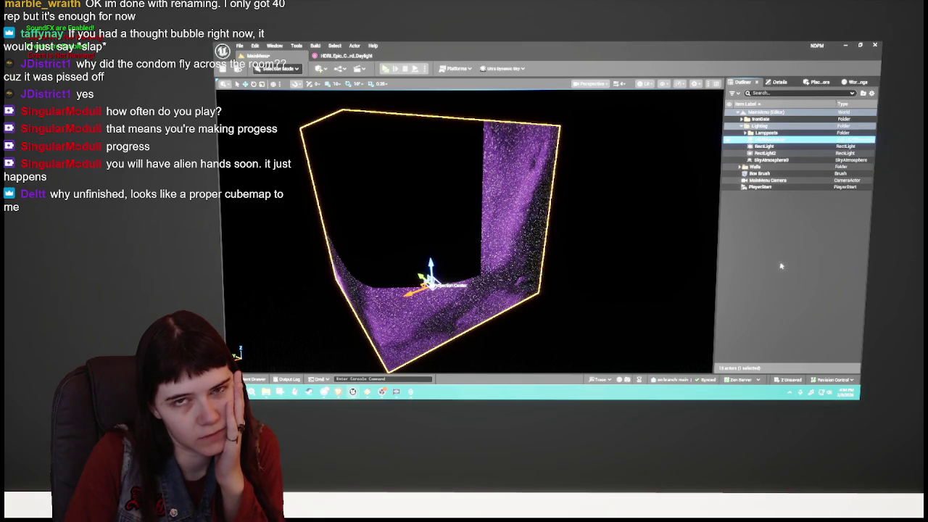
key("f")
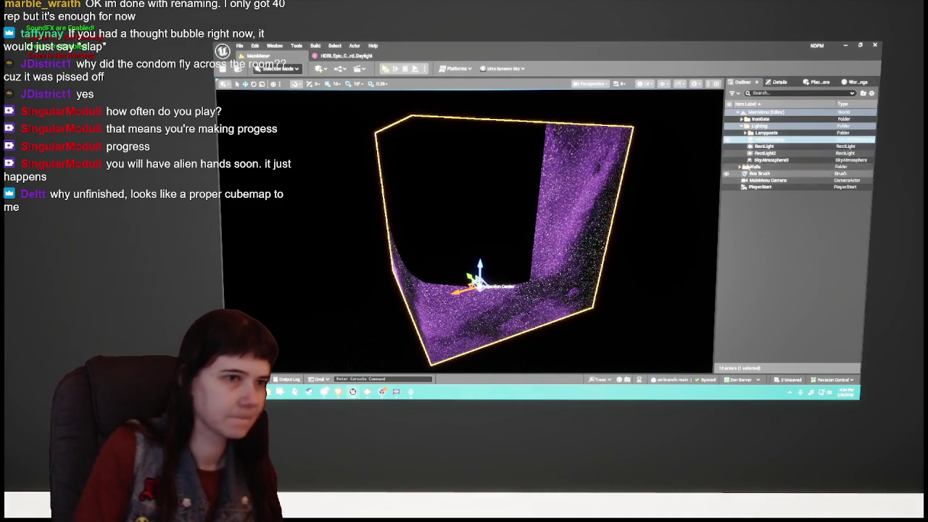
Step: Focus on the RectLight and fly the view closer to the lit wall, then reselect HDRIBackdrop
left_click(765, 146)
key("f")
mouse_move(557, 242)
left_mouse_down()
mouse_move(557, 232)
mouse_move(594, 290)
left_mouse_up()
key("f")
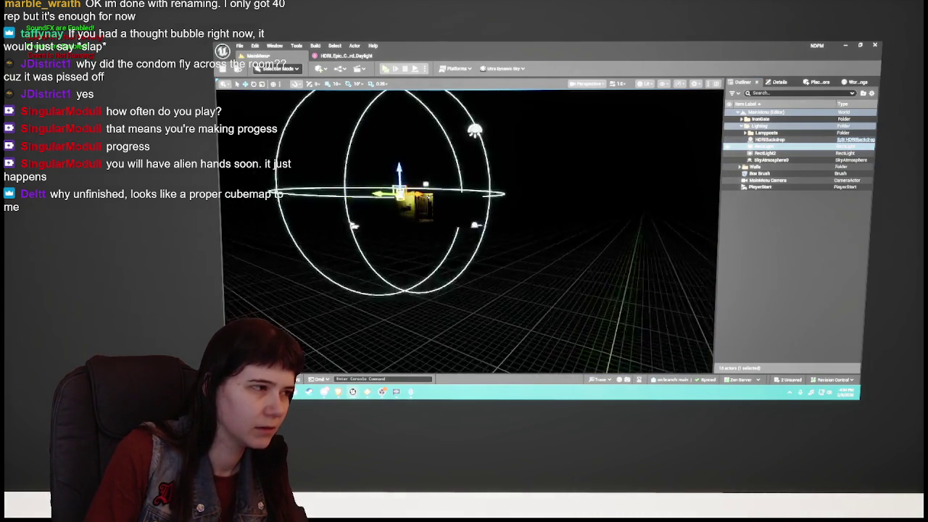
mouse_move(471, 239)
left_mouse_down()
mouse_move(478, 210)
mouse_move(464, 221)
mouse_move(457, 211)
mouse_move(470, 204)
left_mouse_up()
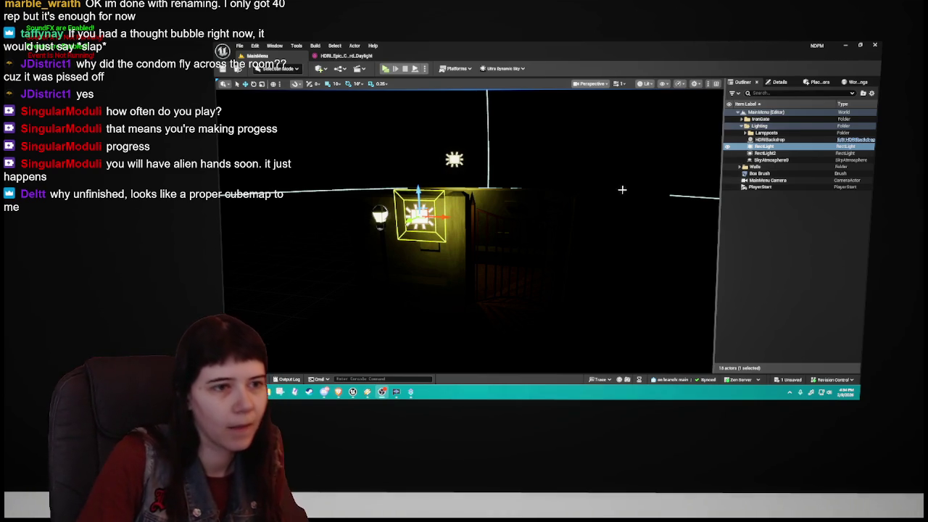
left_click(768, 139)
Step: Swap the HDRIBackdrop mesh from Shape_Cube to EnviroDome, view the starry sky, and minimize Unreal
key("f")
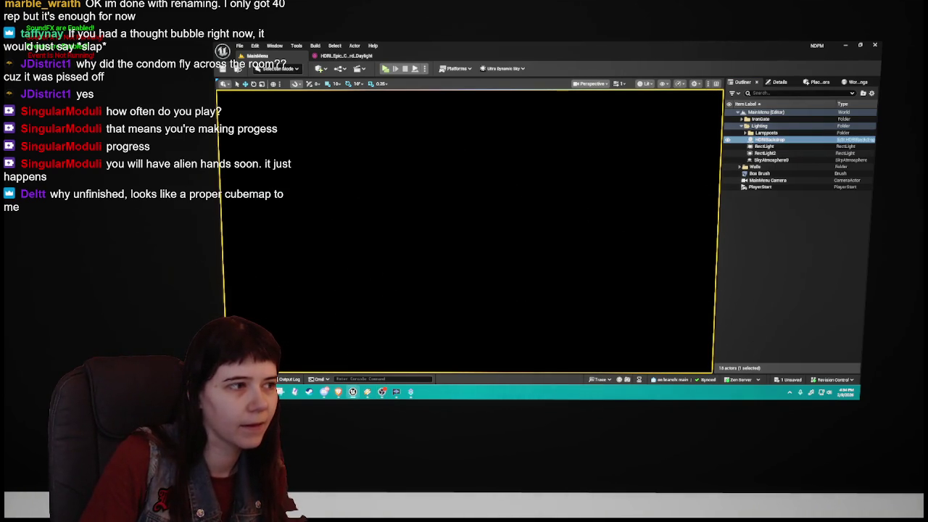
left_click(784, 84)
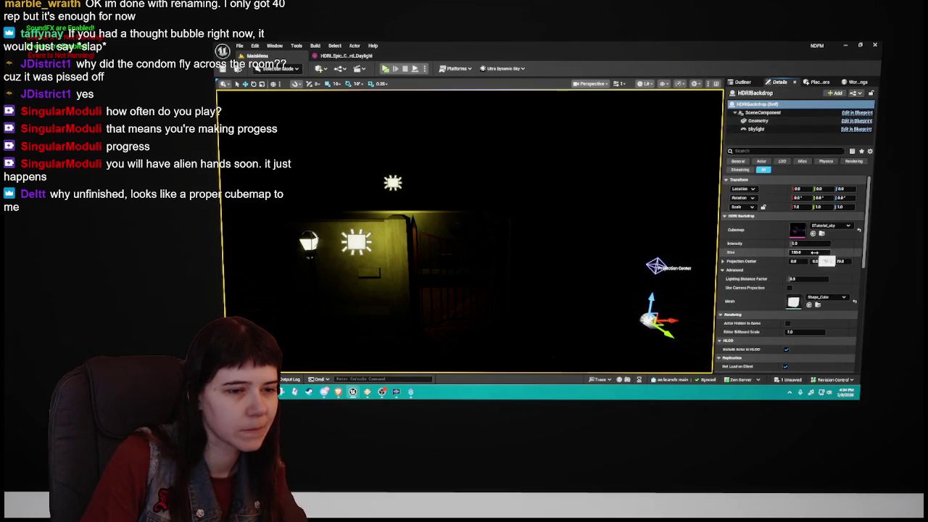
left_click(826, 297)
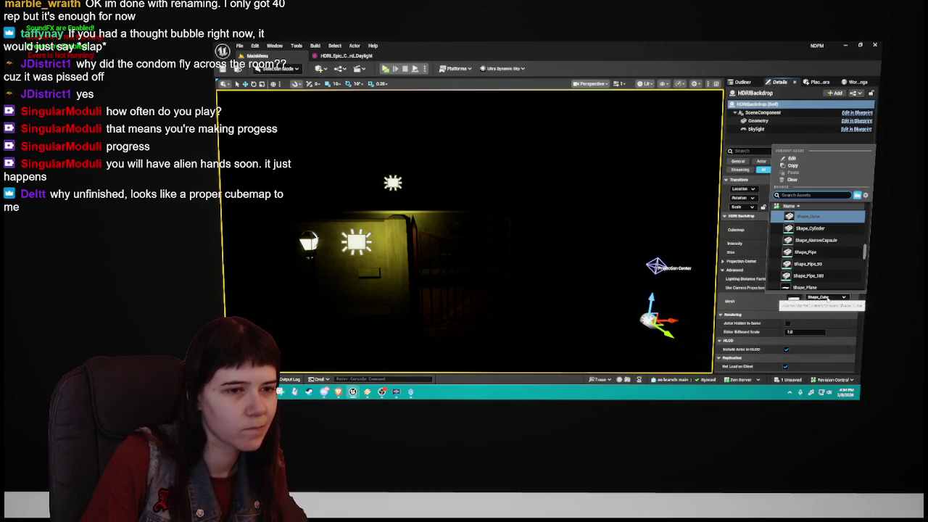
type("hdri")
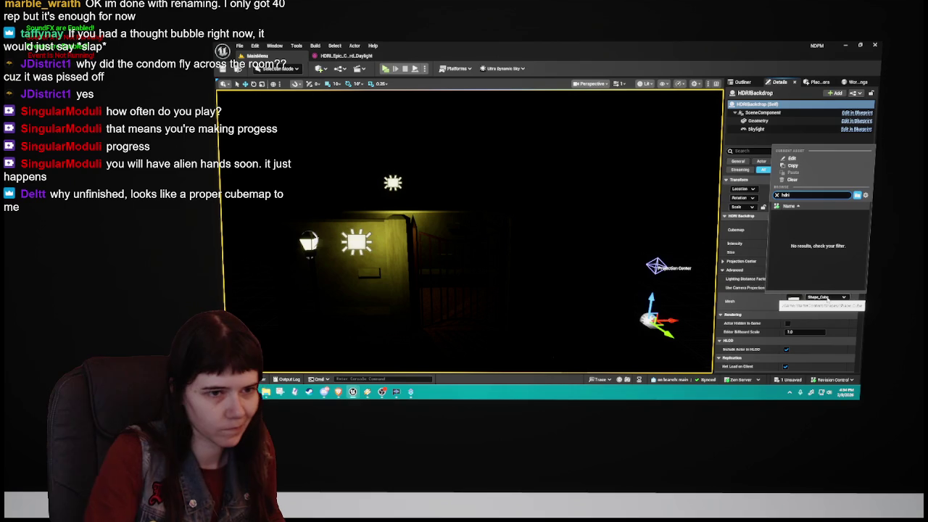
key("BackSpace")
key("BackSpace")
key("BackSpace")
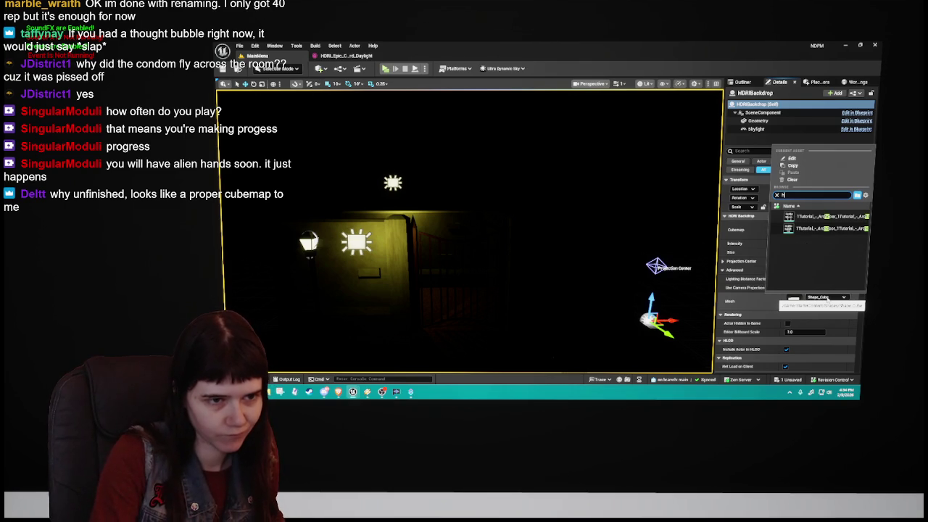
key("Escape")
left_click(859, 297)
left_click_drag(514, 229, 392, 142)
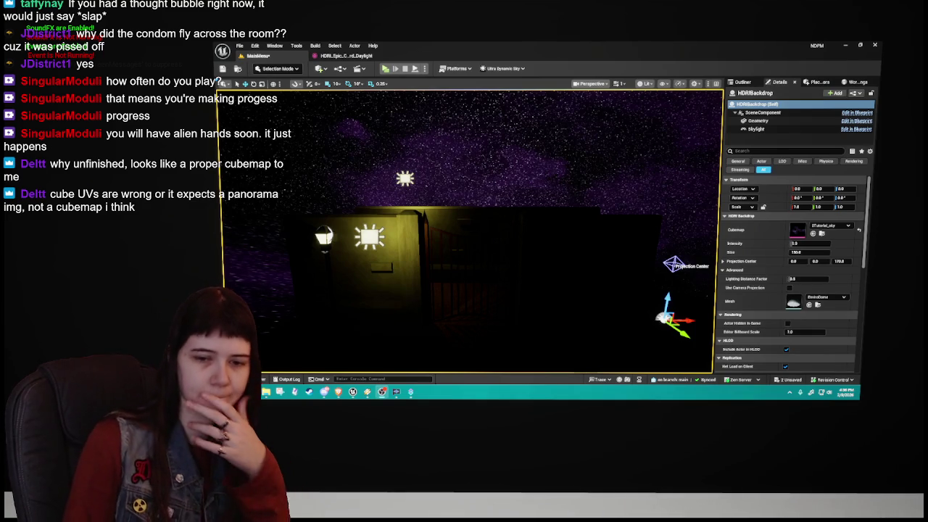
left_click(843, 46)
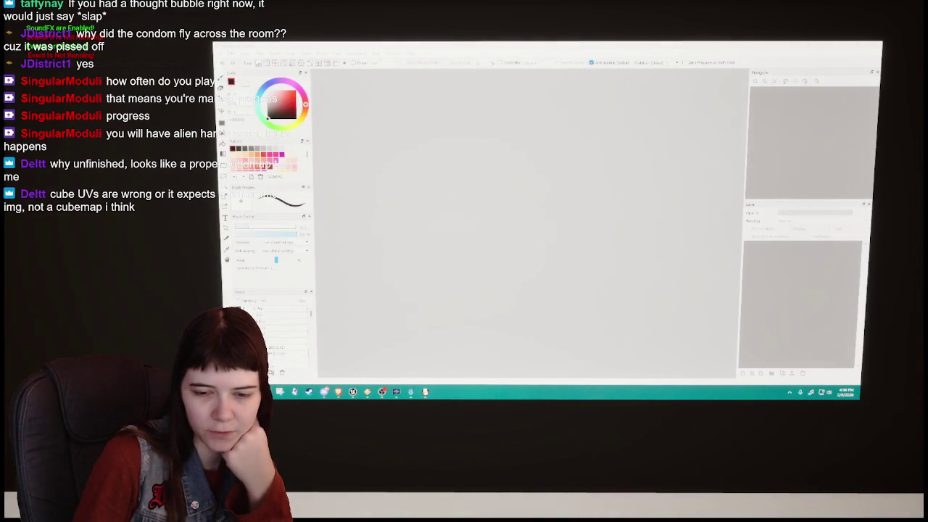
left_click(352, 392)
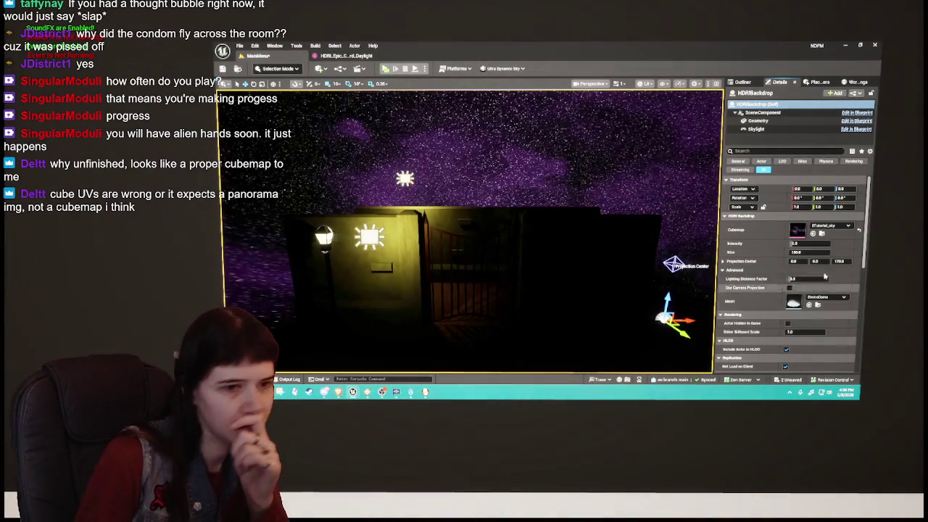
double_click(798, 229)
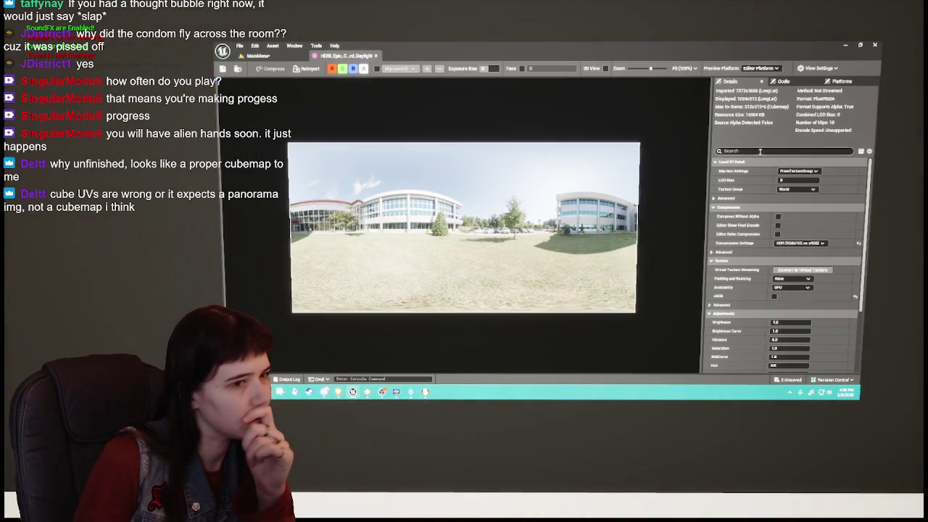
scroll(790, 289, "down", 3)
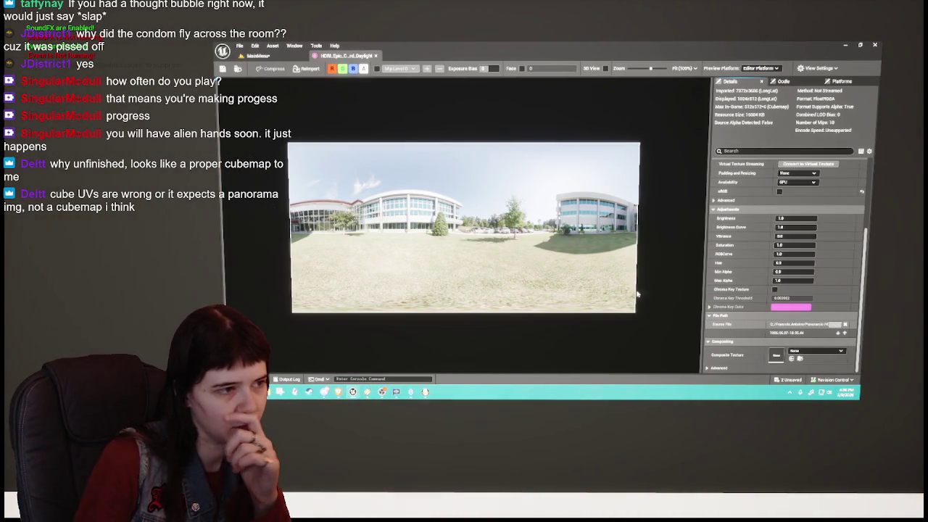
scroll(749, 262, "up", 5)
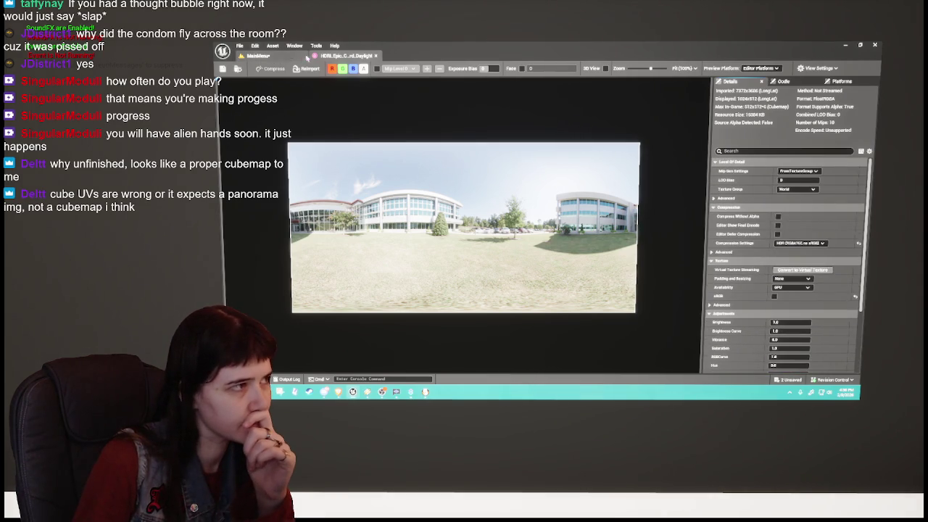
left_click(259, 56)
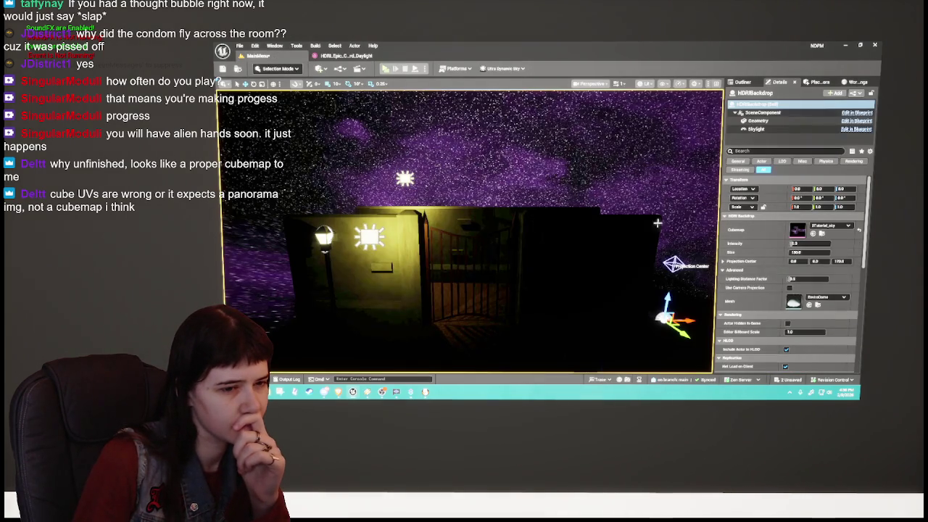
Step: Set the backdrop cubemap to HDRI_Epic_Courtyard_Daylight and export that texture from the Content Browser
left_click(829, 226)
left_click(825, 323)
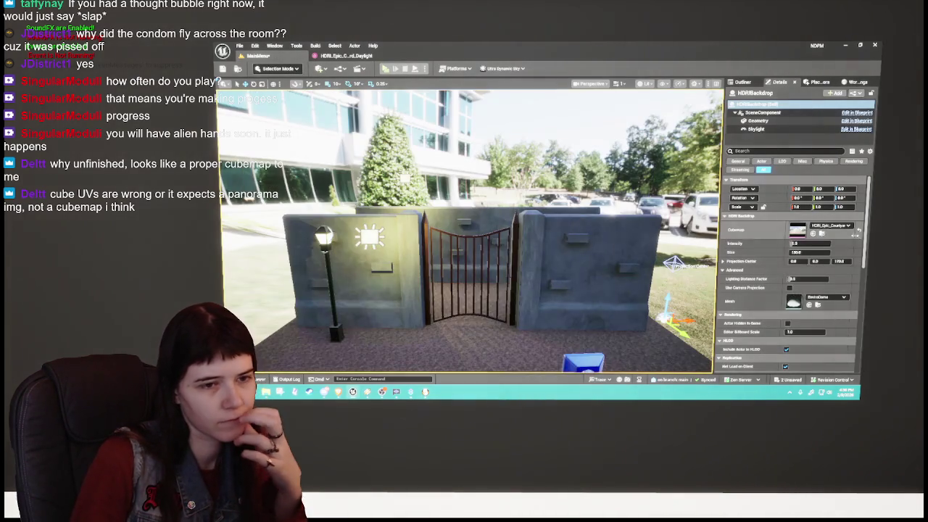
left_click(821, 233)
right_click(323, 289)
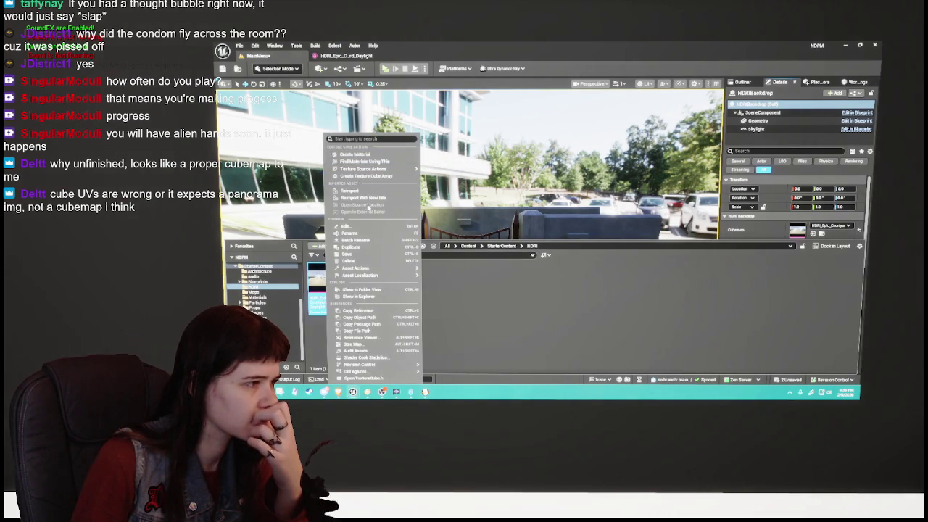
mouse_move(373, 270)
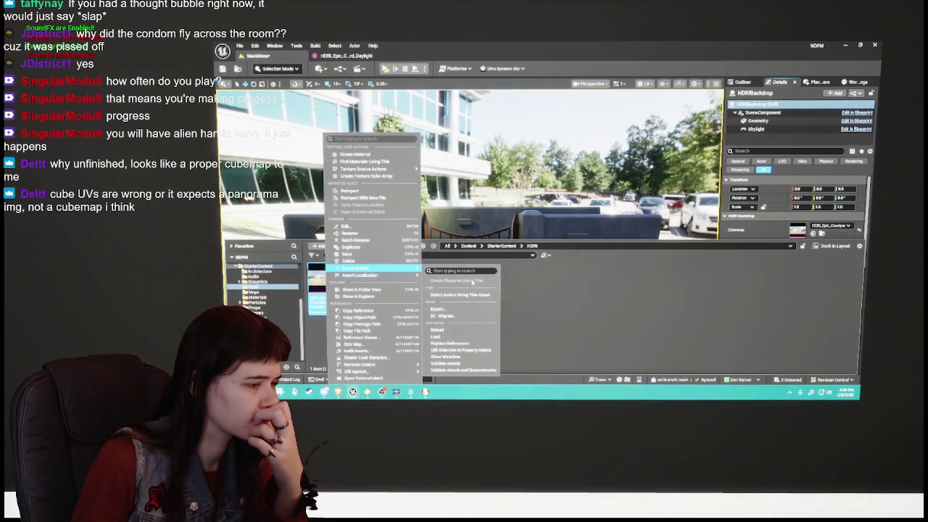
left_click(460, 309)
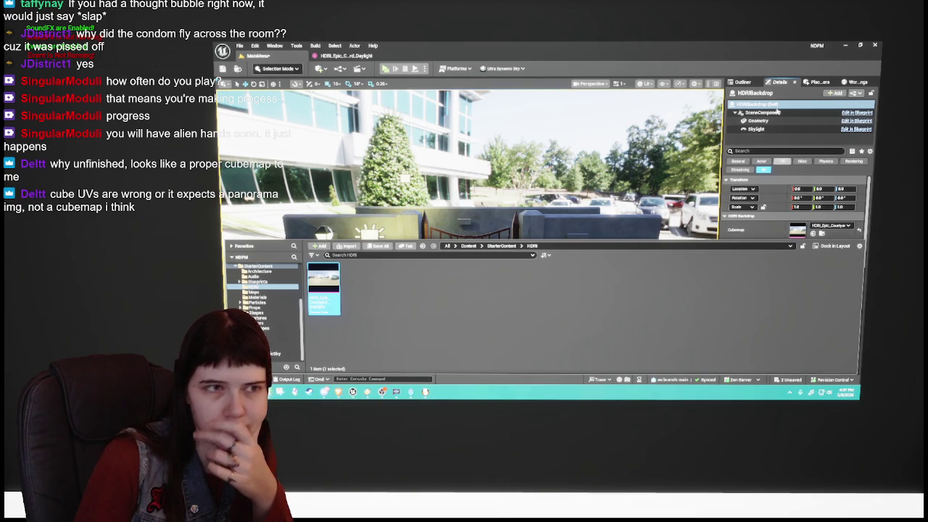
left_click(555, 325)
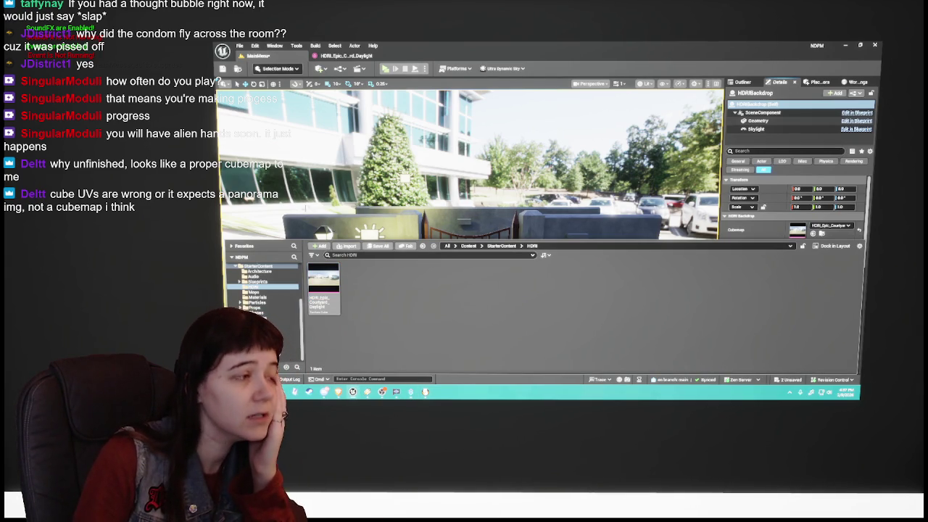
Step: Compare the scene with the HDRI texture tab, switch the cubemap to the starfield sky, and minimize
key("ctrl+space")
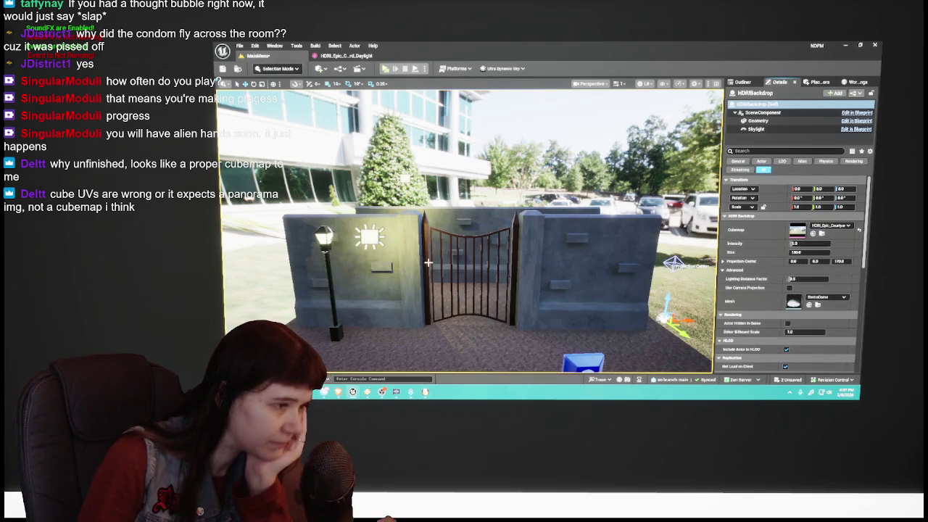
left_click(341, 56)
left_click(257, 55)
left_click(351, 56)
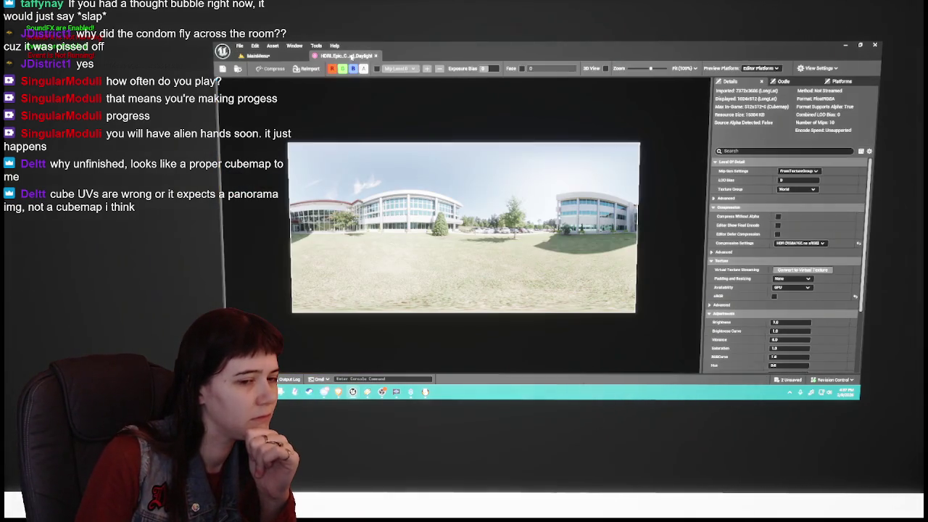
left_click(257, 56)
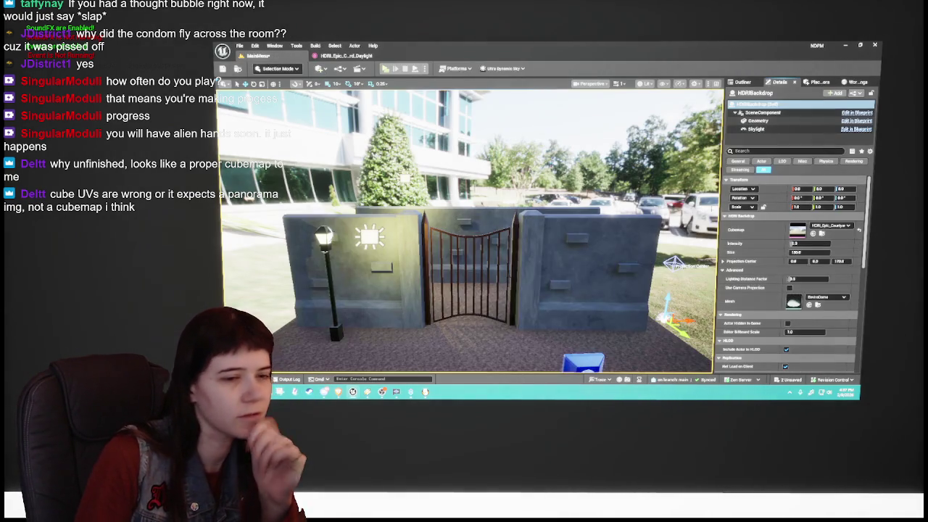
left_click(830, 226)
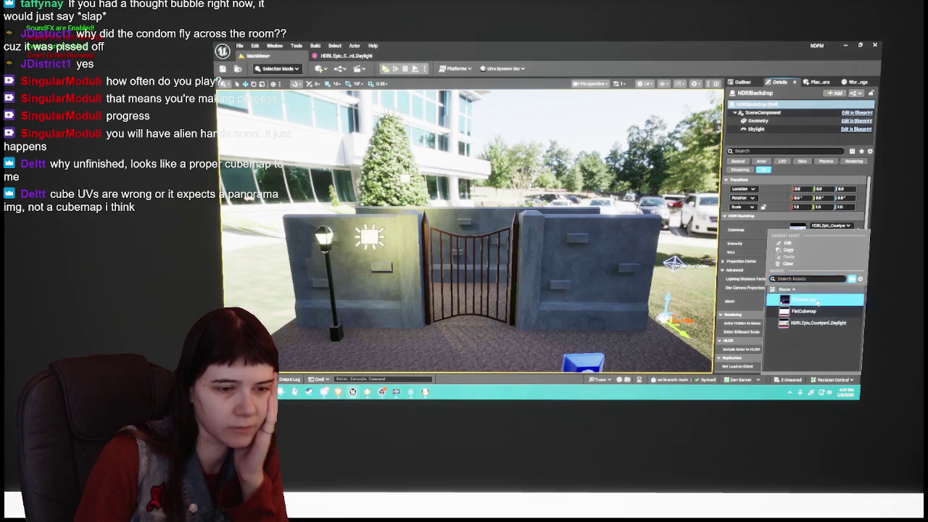
left_click(803, 299)
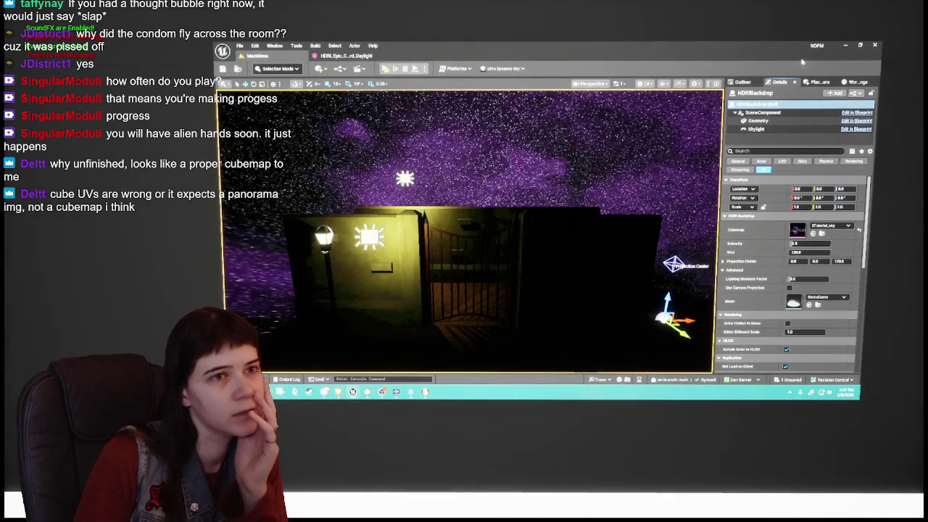
left_click(844, 46)
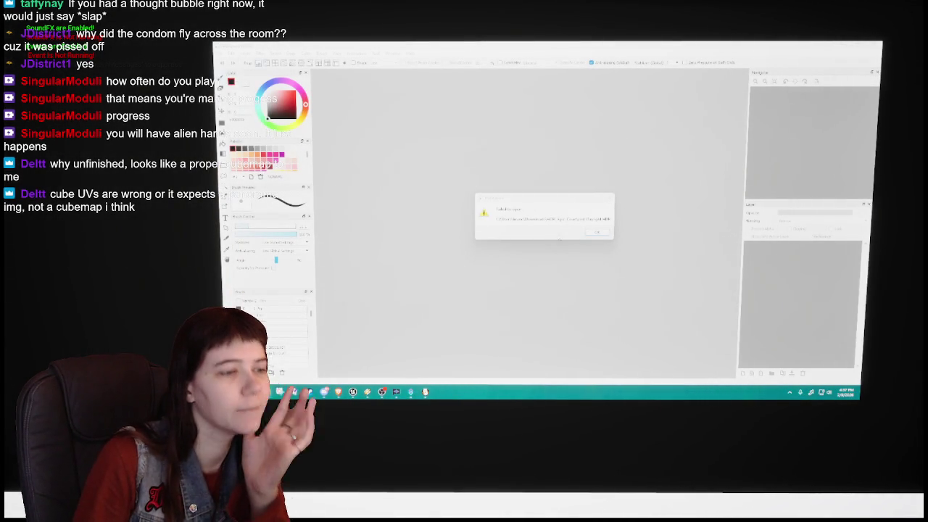
Step: Dismiss the FireAlpaca failed-to-open warning and open the File menu
key("Return")
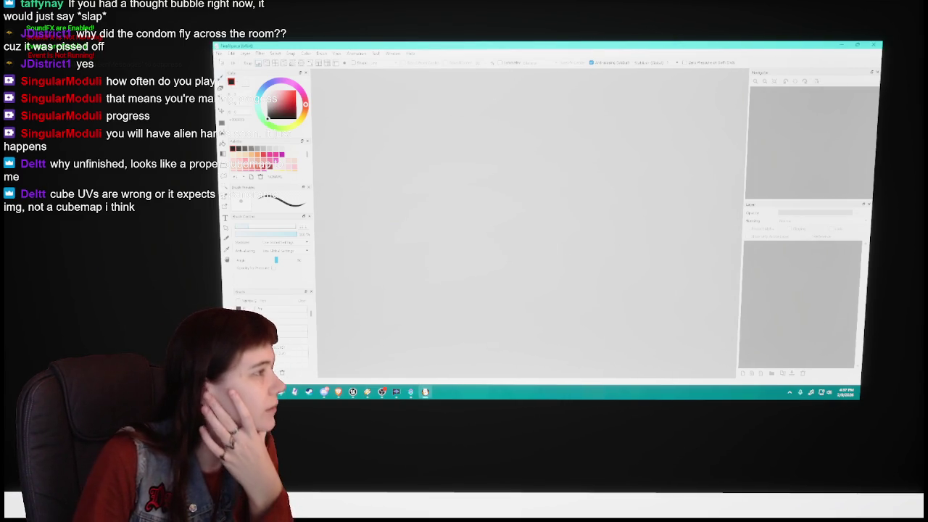
left_click(219, 53)
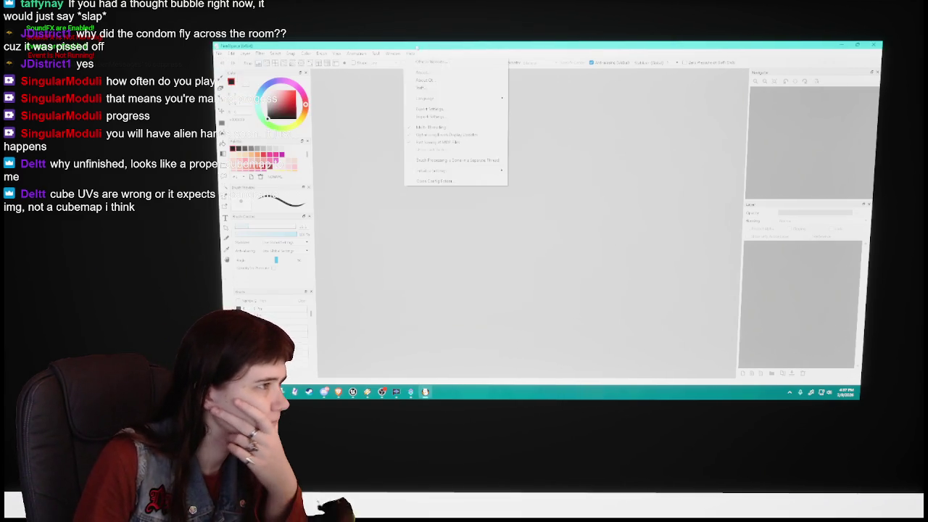
left_click(219, 54)
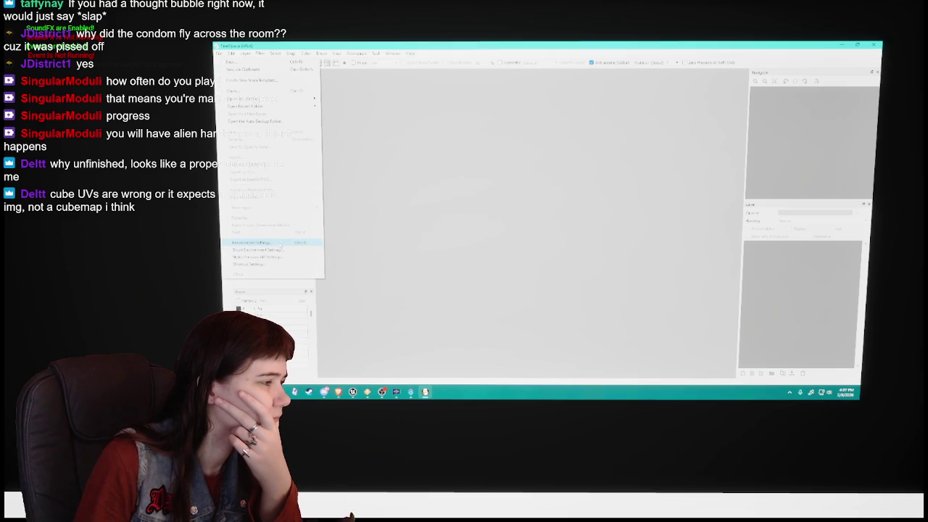
Step: Open Environment Settings and cancel without applying, then close the Layer menu
mouse_move(231, 53)
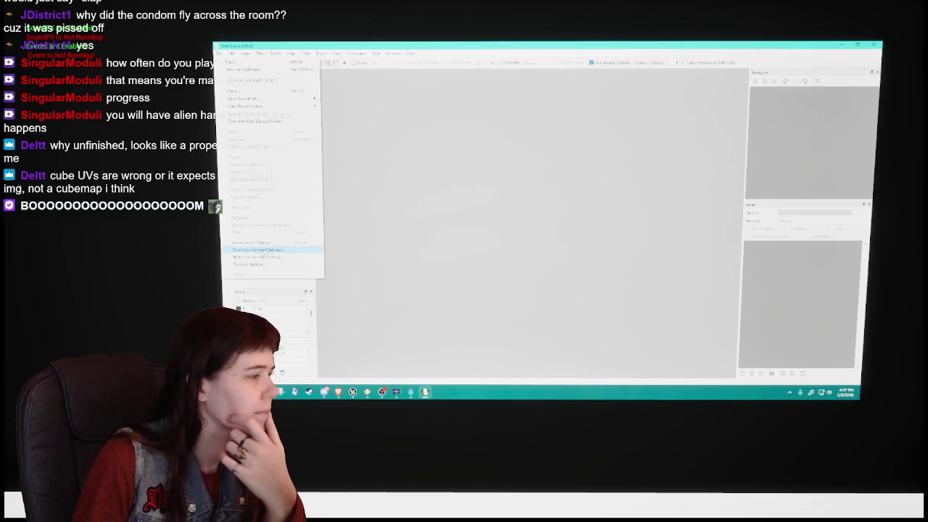
left_click(261, 242)
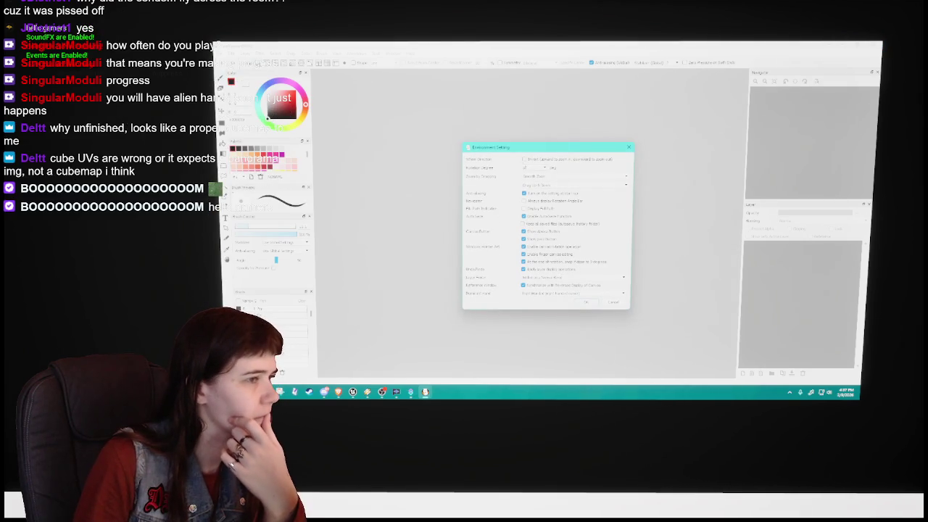
left_click(523, 268)
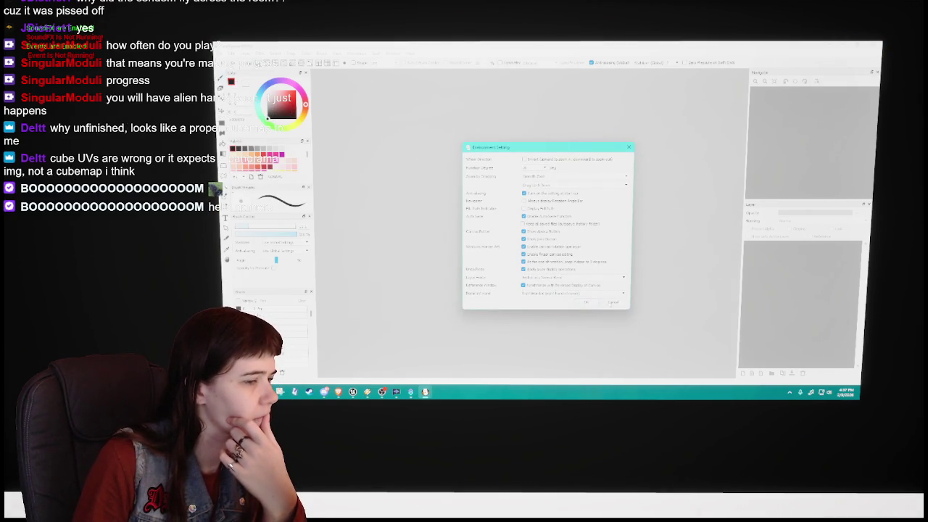
left_click(613, 303)
left_click(321, 53)
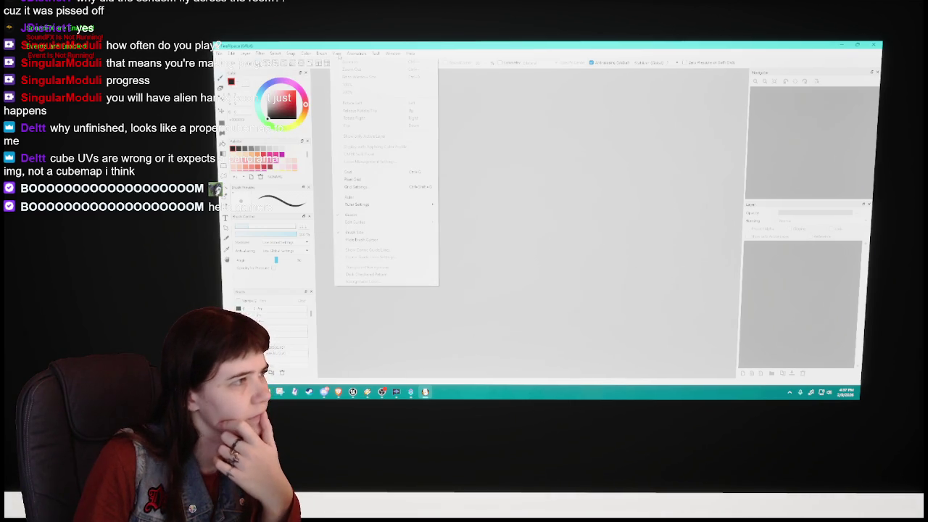
left_click(334, 108)
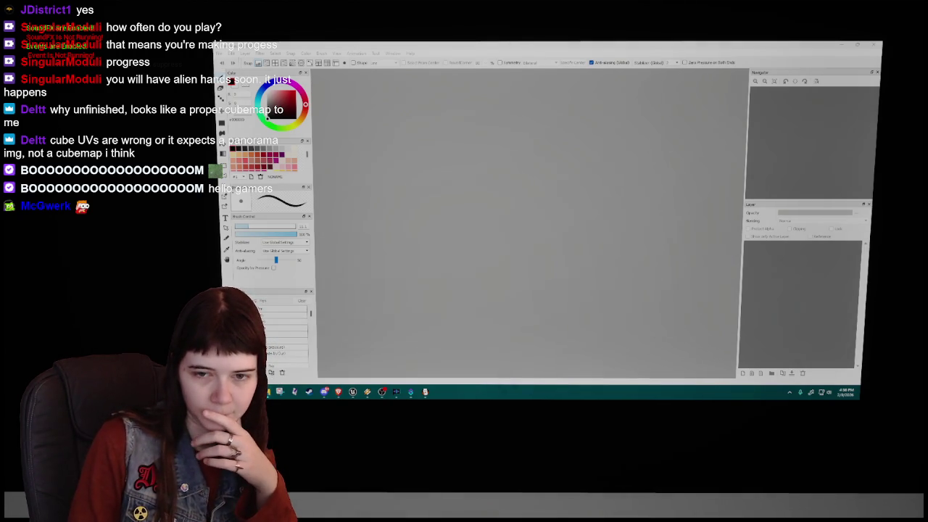
Step: Bring File Explorer at Downloads forward and move its window onto the second monitor
key("alt+Tab")
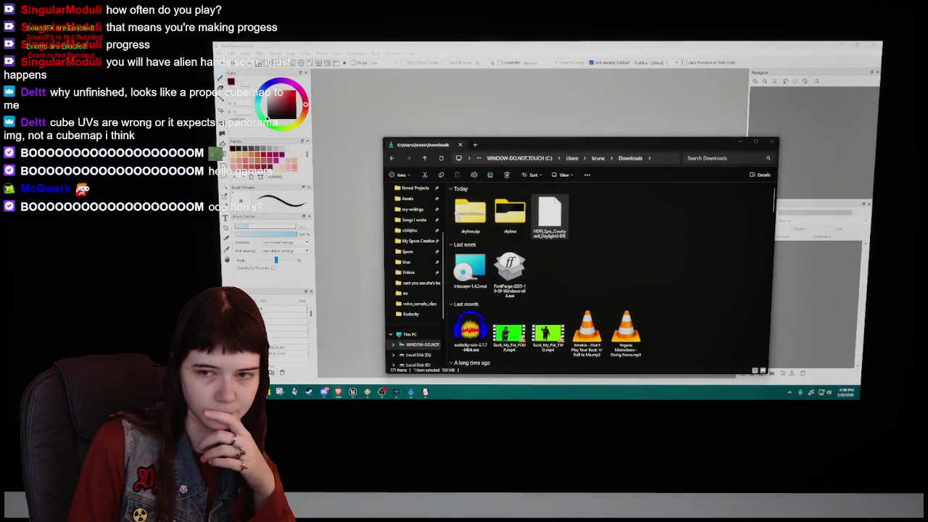
left_click_drag(683, 147, 921, 148)
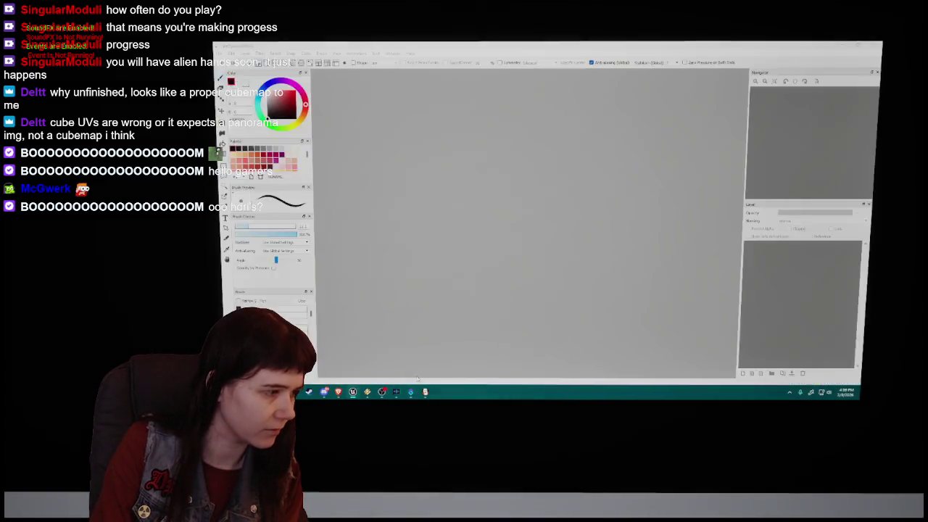
Step: Open HDRI_Epic_Courtyard_Daylight from the backdrop's Cubemap picker in the texture editor, then return to FireAlpaca
left_click(410, 391)
left_click(826, 225)
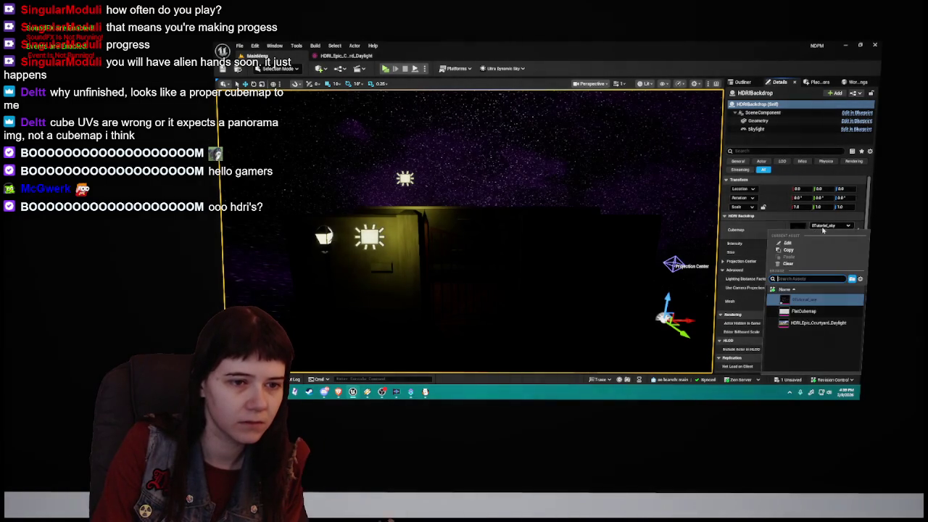
double_click(817, 323)
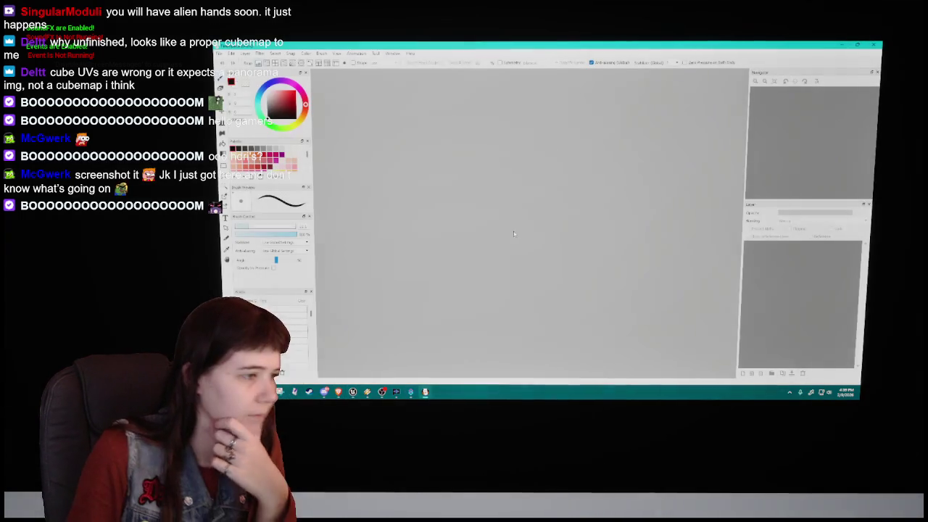
left_click(424, 392)
Step: Create a new blank FireAlpaca image 2048 pixels wide using Ctrl+N
key("ctrl+n")
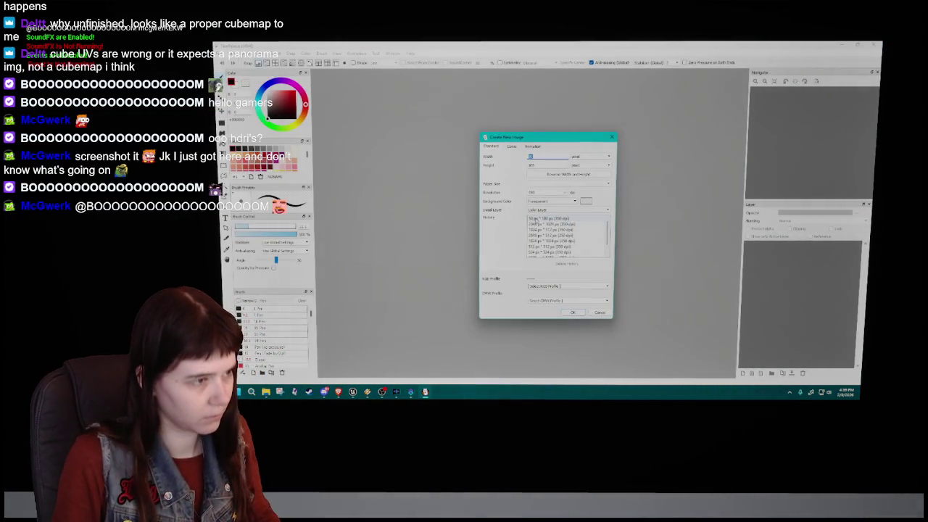
double_click(547, 156)
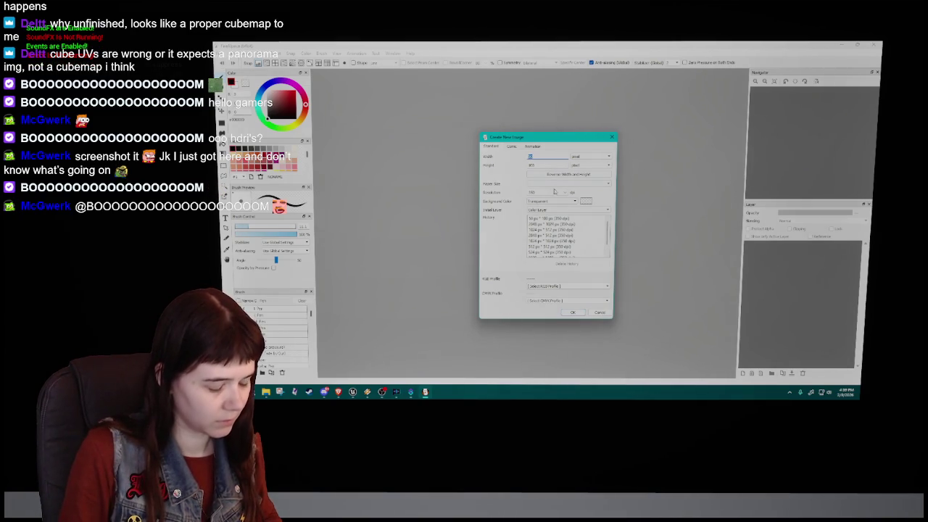
type("2048")
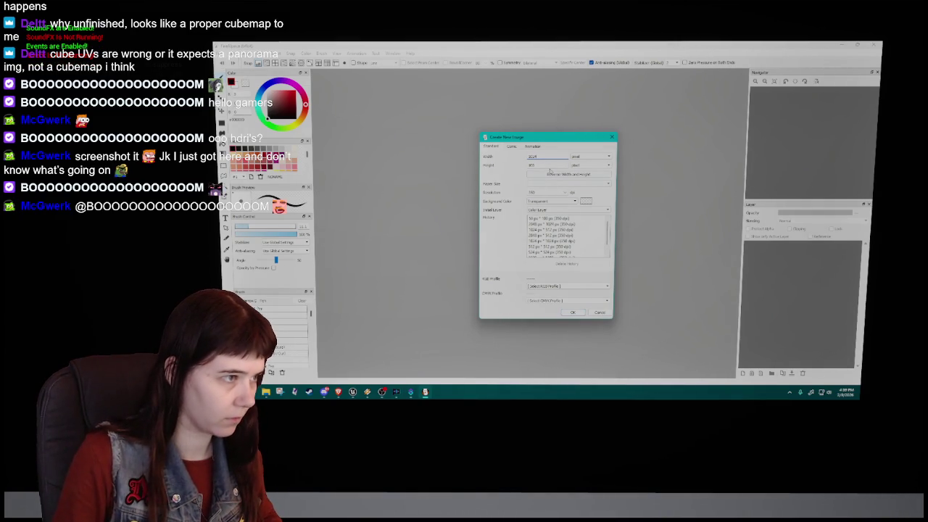
key("Return")
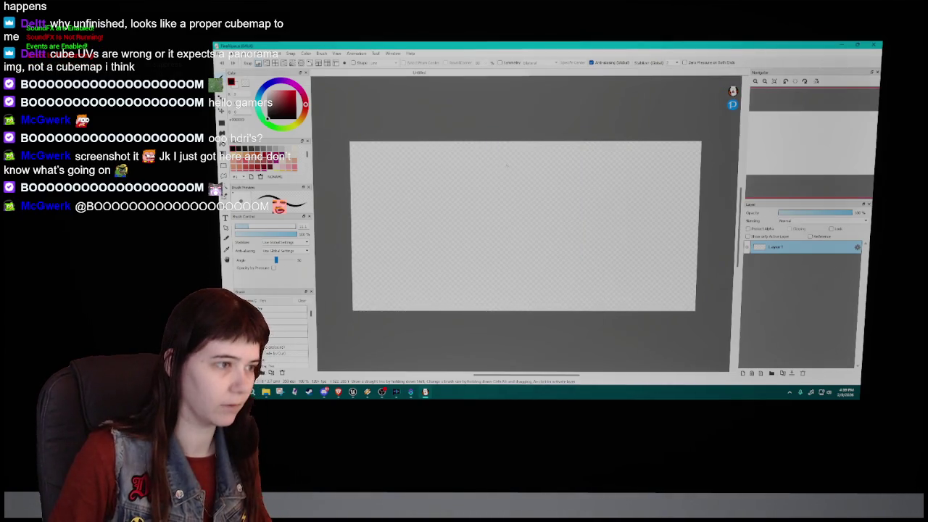
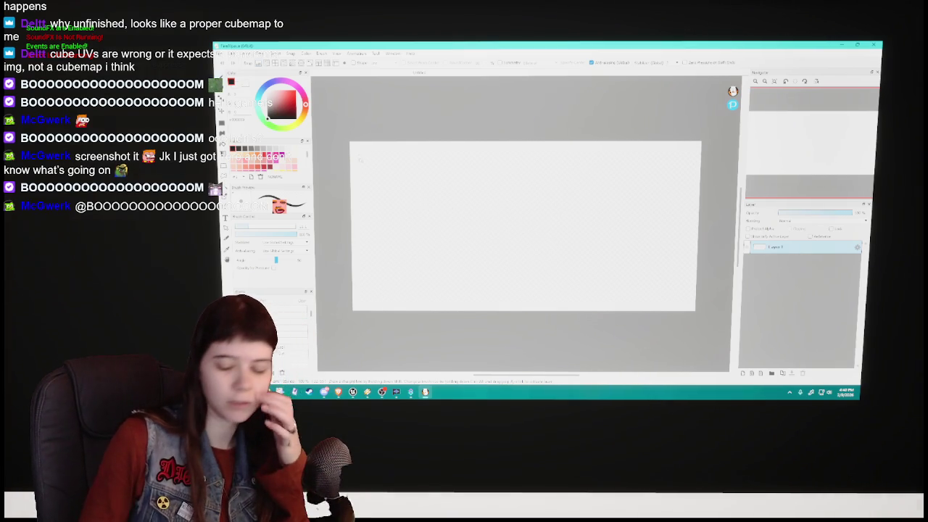
Step: Rename the bottom layer and bucket-fill the canvas with black
double_click(776, 247)
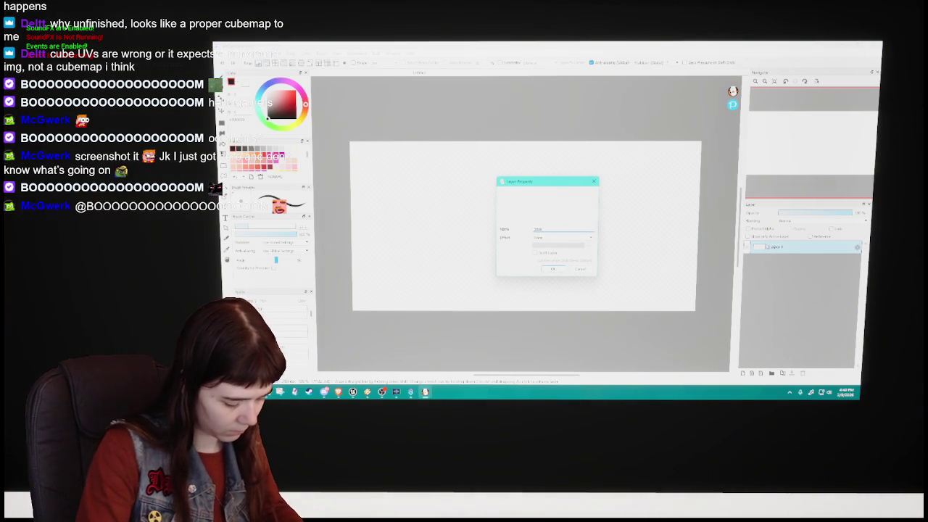
key("Return")
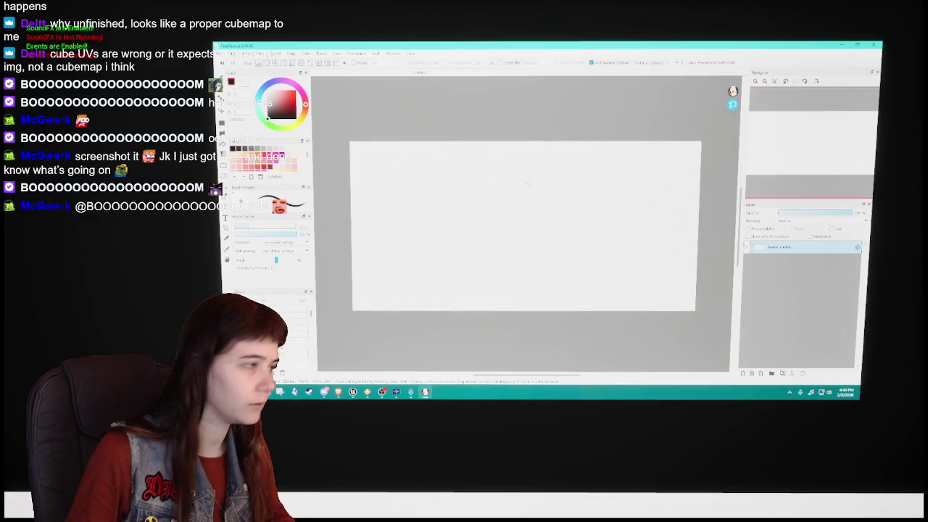
left_click(514, 209)
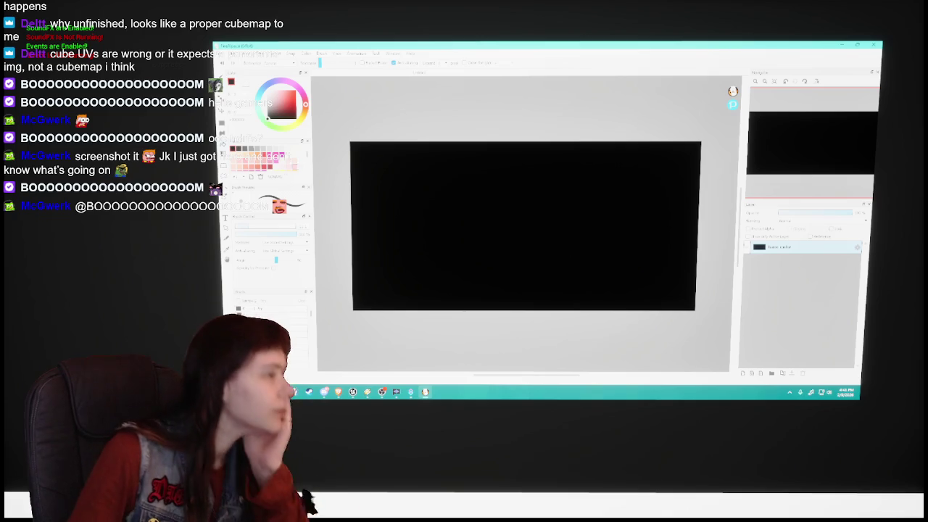
Step: Refill the canvas blue, then dark navy, and add a new empty layer above it
key("x")
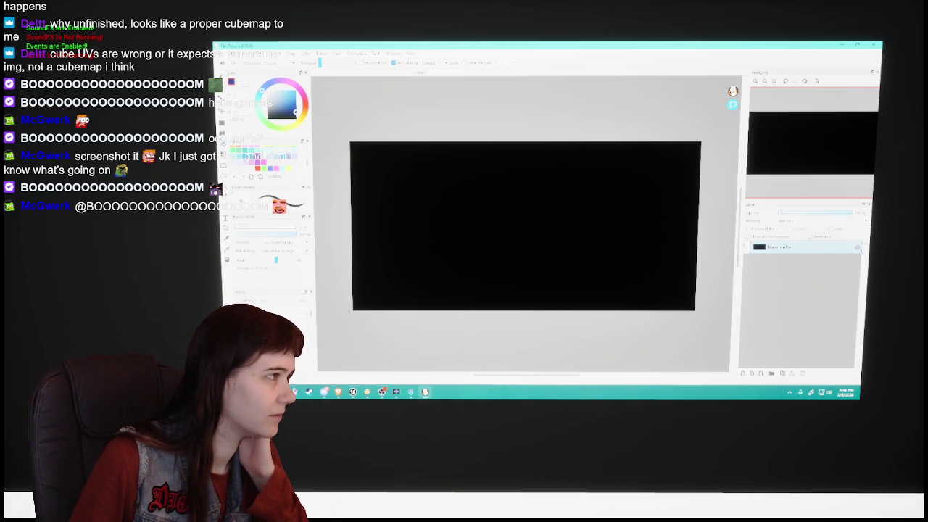
left_click(458, 207)
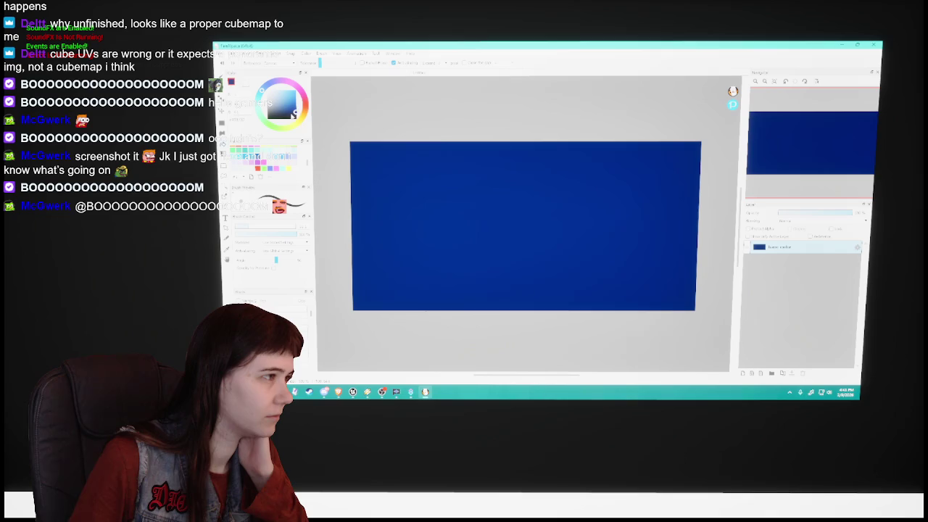
left_click(418, 186)
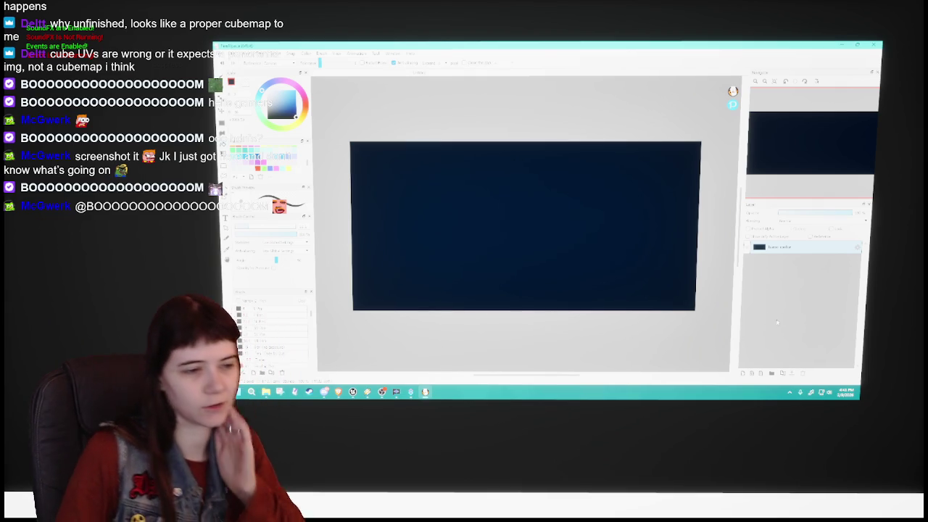
left_click(743, 373)
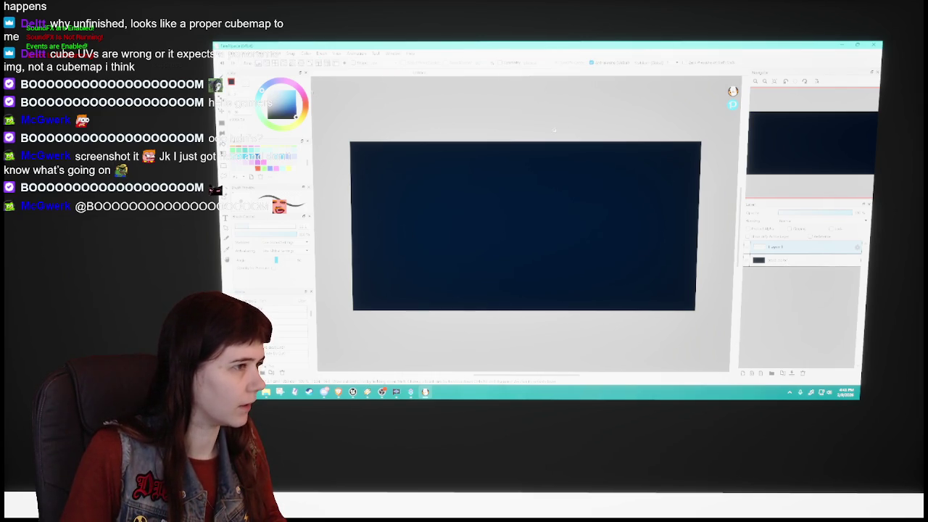
Step: Rename the new top layer and switch to the scattered particle brush for stars
scroll(535, 133, "down", 2)
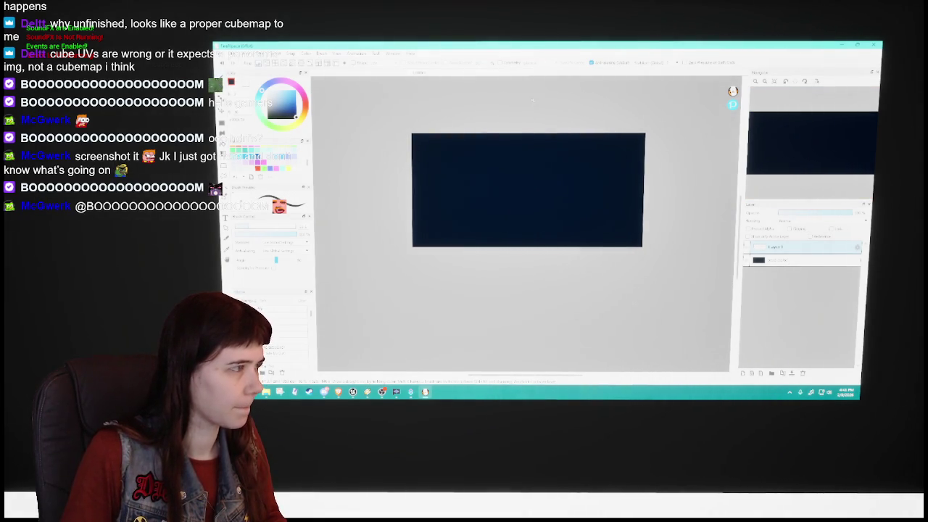
scroll(531, 100, "up", 2)
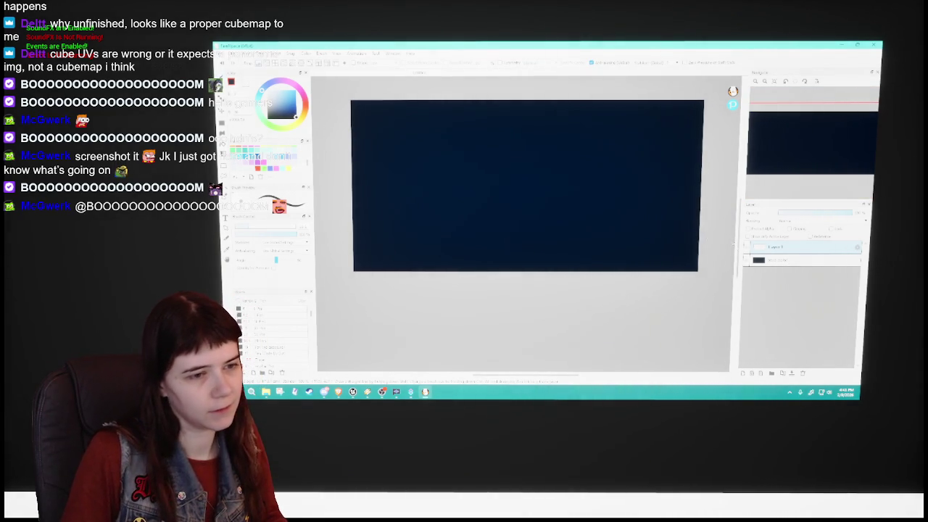
scroll(527, 218, "up", 3)
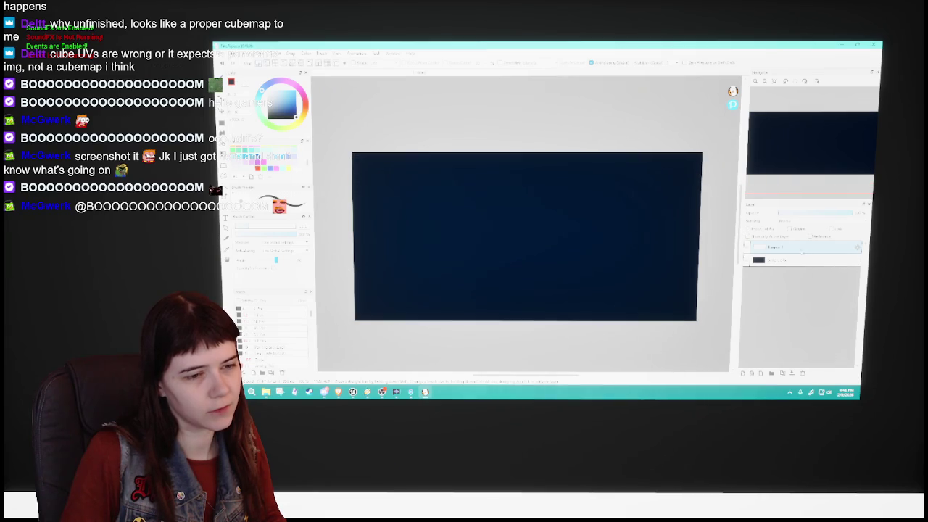
double_click(776, 247)
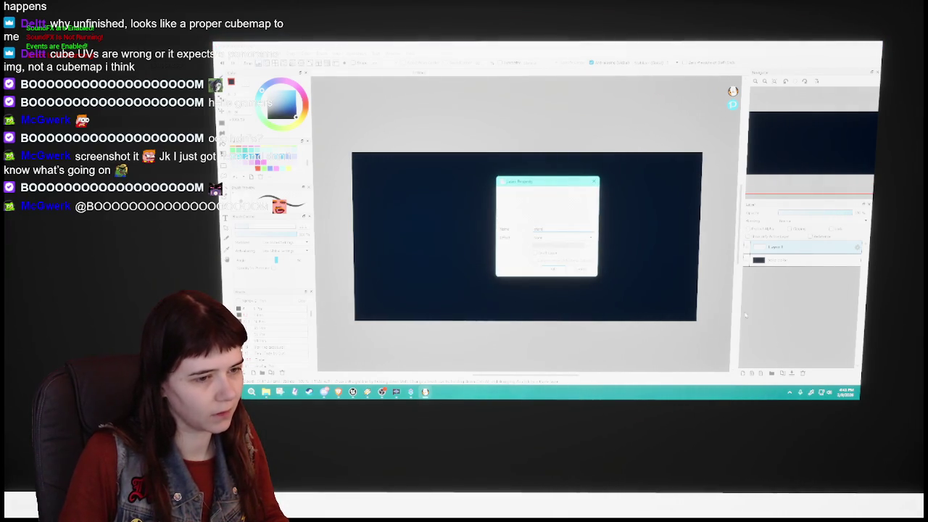
key("Return")
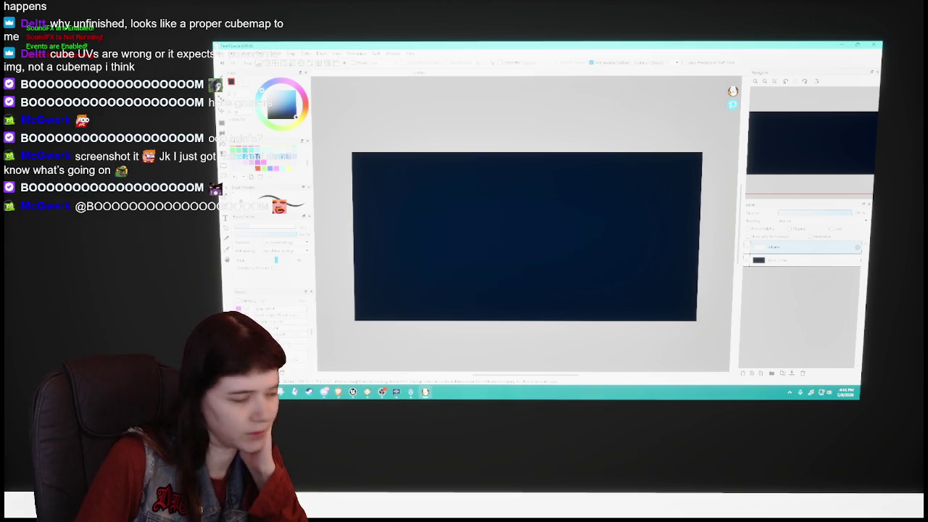
key("e")
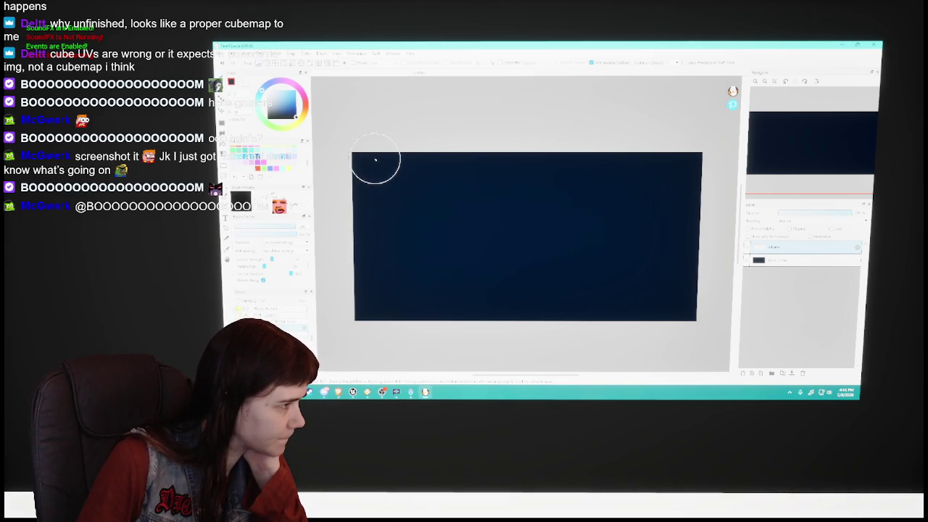
left_click_drag(385, 194, 536, 260)
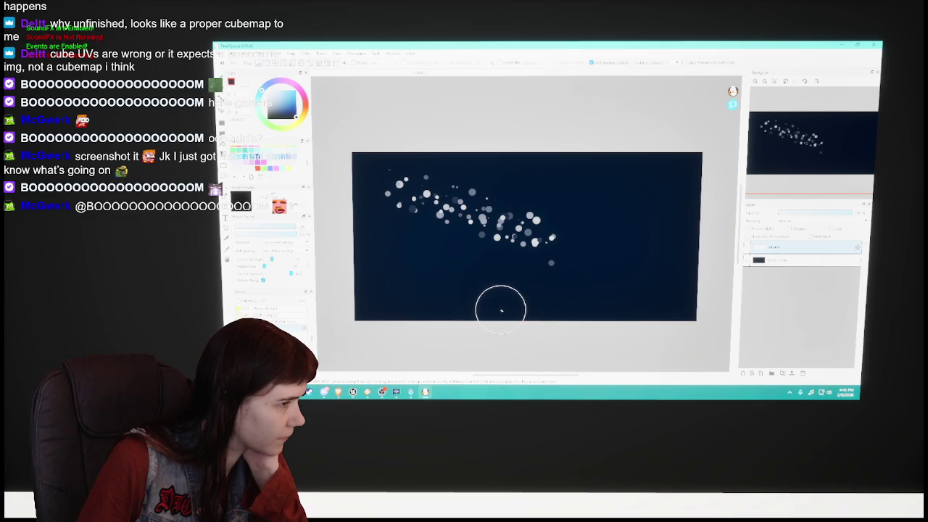
key("ctrl+z")
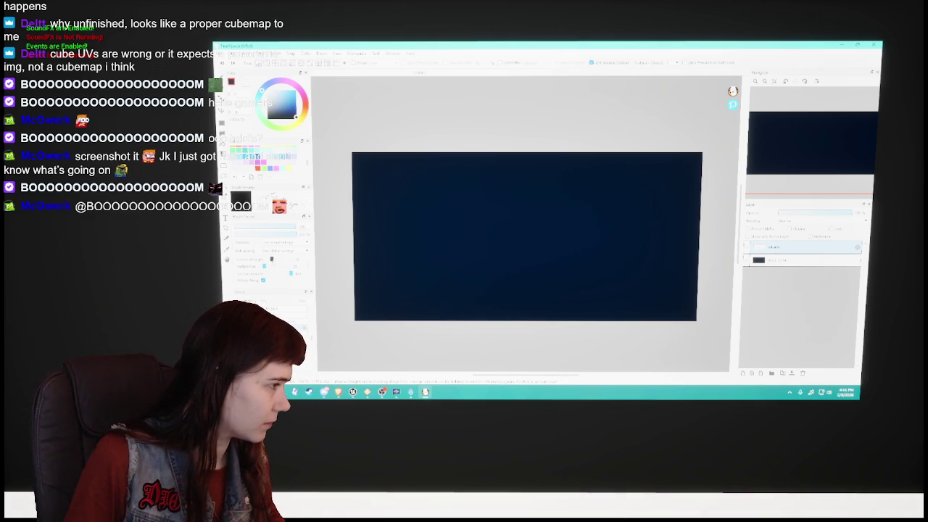
left_click_drag(419, 239, 534, 250)
key("ctrl+z")
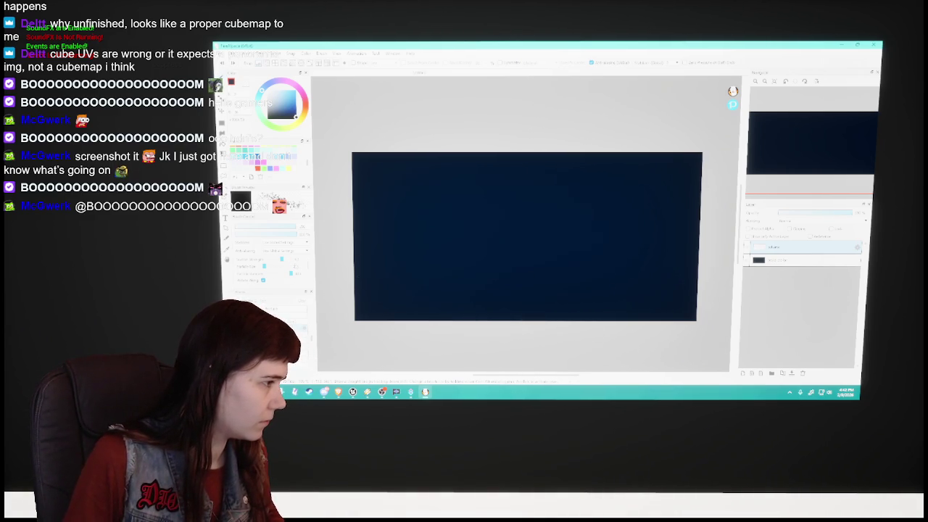
left_click_drag(356, 242, 536, 238)
key("ctrl+z")
left_click(455, 240)
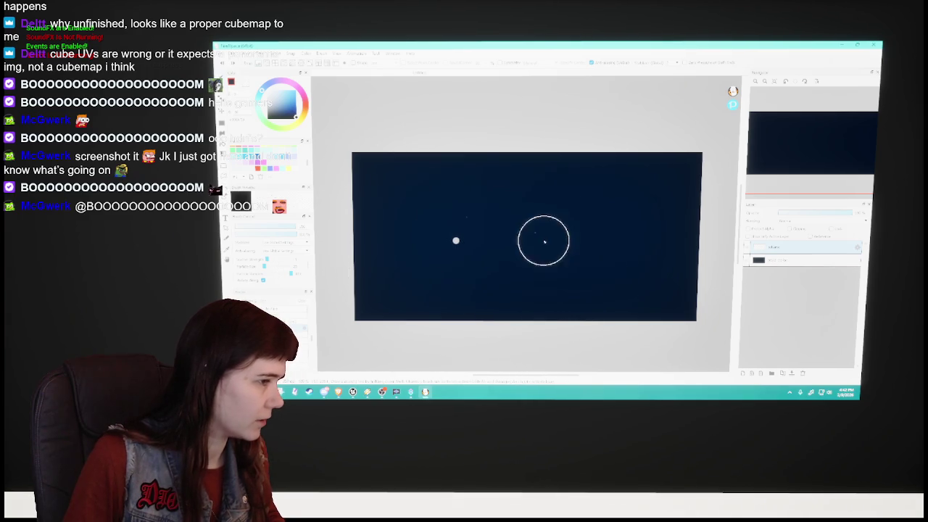
left_click(547, 255)
left_click(531, 310)
left_click(660, 285)
left_click(563, 230)
left_click(361, 168)
left_click(477, 208)
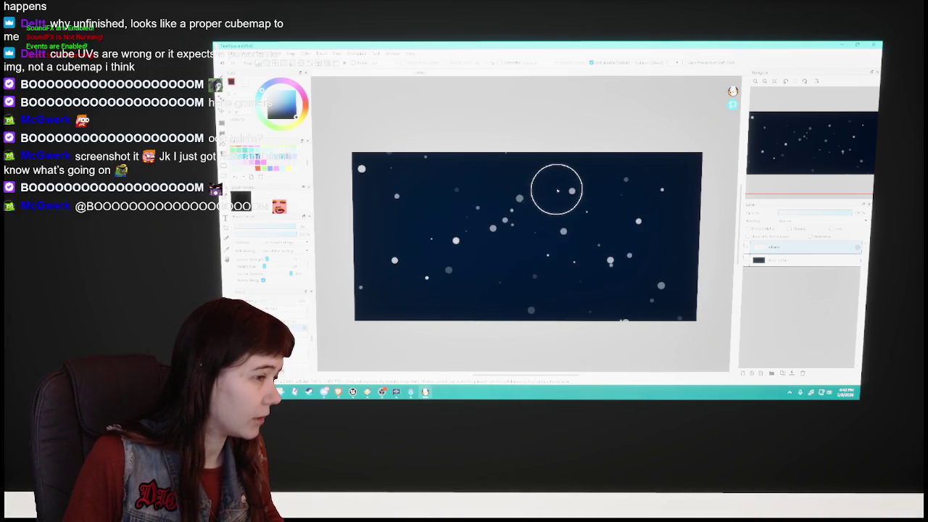
key("Delete")
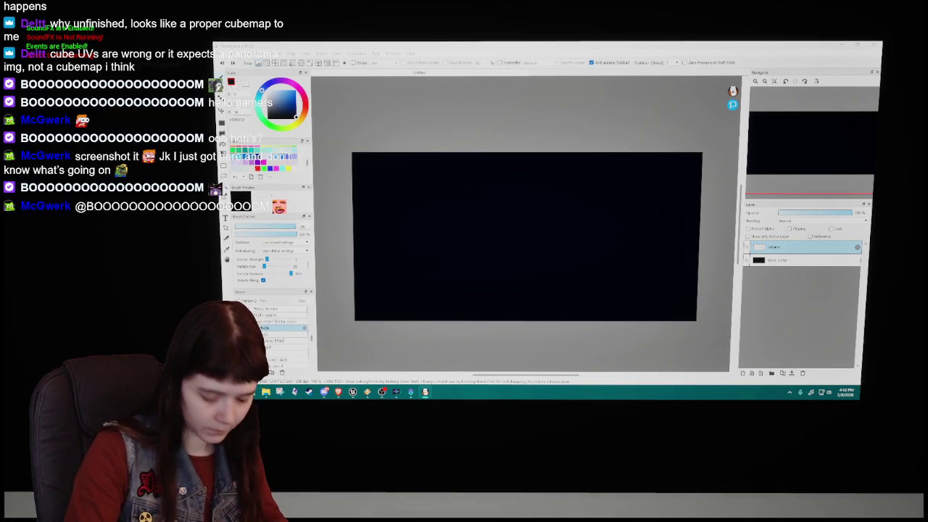
key("alt+Tab")
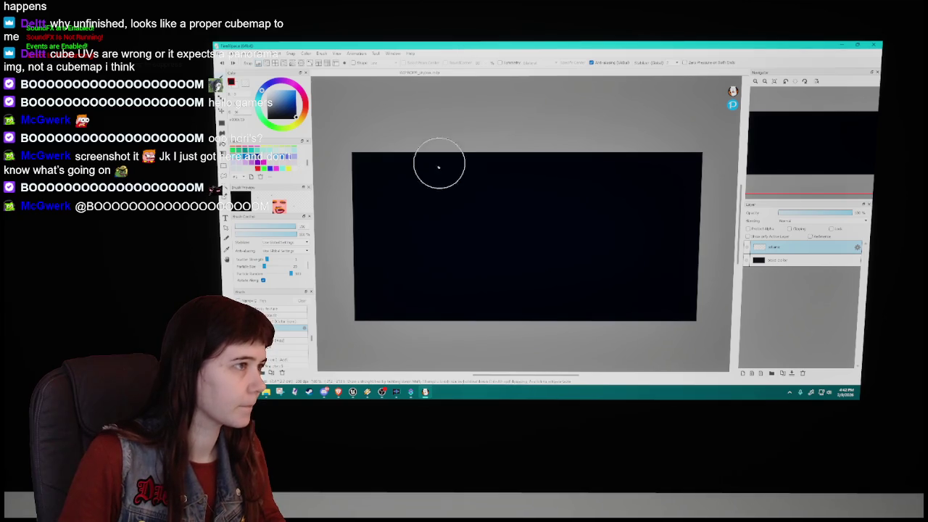
mouse_move(397, 206)
left_mouse_down()
mouse_move(633, 240)
mouse_move(619, 248)
mouse_move(656, 268)
mouse_move(616, 254)
left_mouse_up()
key("ctrl+z")
key("ctrl+z")
key("ctrl+z")
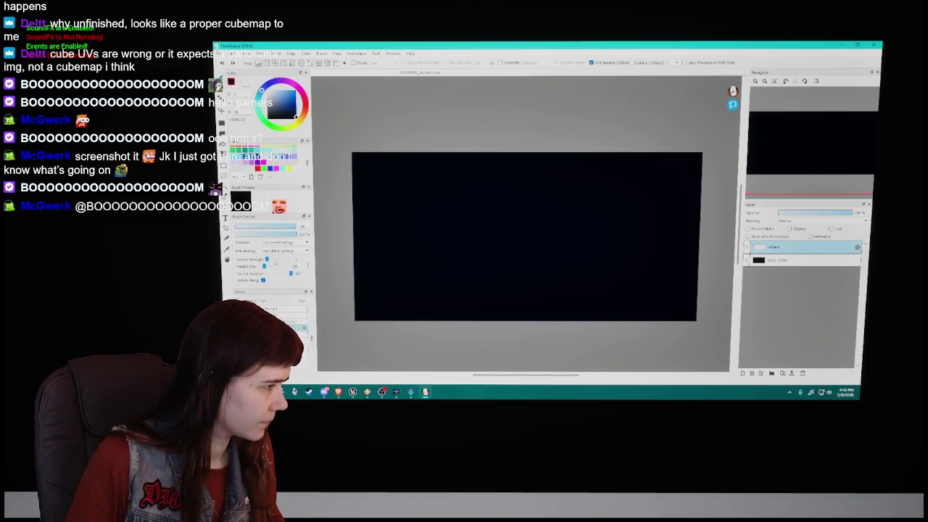
left_click(361, 233)
left_click(508, 229)
left_click(476, 215)
left_click(561, 266)
left_click(348, 220)
left_click(675, 153)
left_click(638, 161)
left_click(568, 177)
left_click(528, 292)
left_click(489, 303)
left_click(615, 293)
left_click(476, 259)
key("Delete")
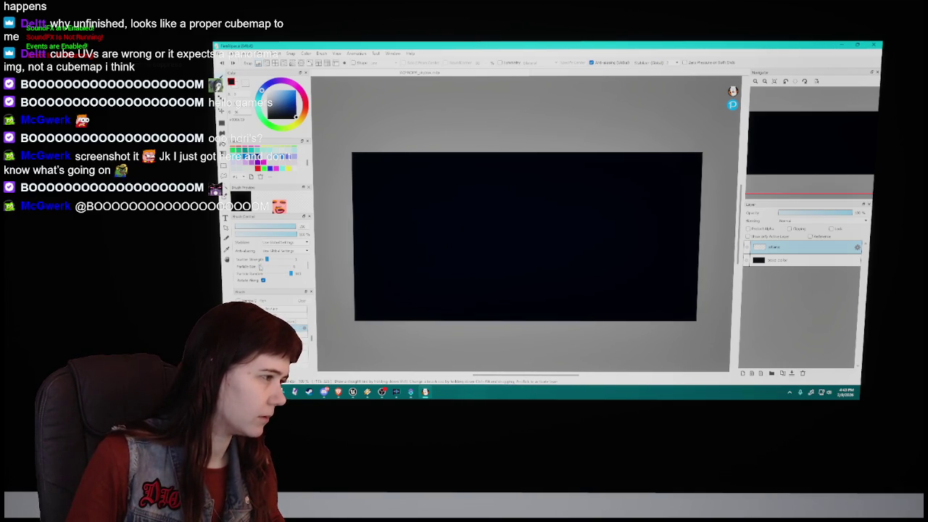
left_click(383, 205)
left_click(476, 257)
left_click(427, 229)
left_click(578, 205)
left_click(528, 289)
left_click(602, 293)
left_click(664, 191)
left_click(713, 299)
left_click(386, 189)
left_click(587, 159)
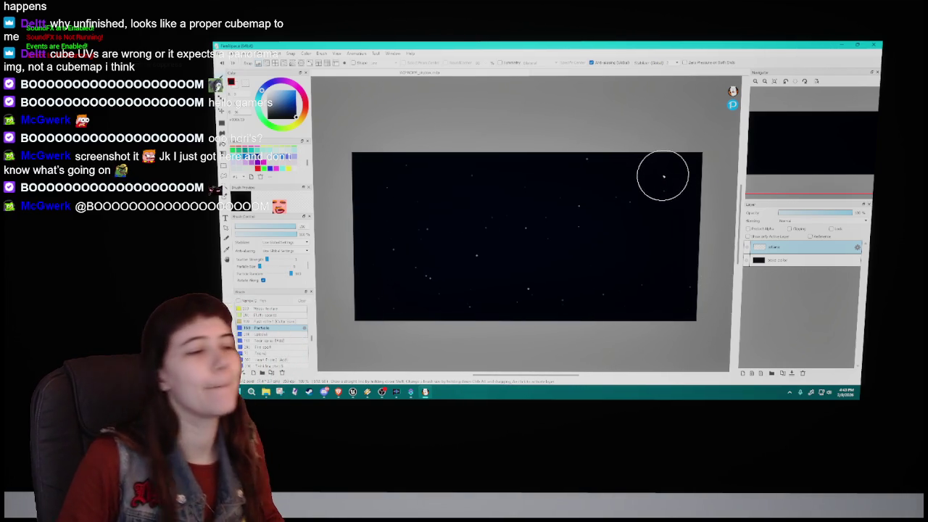
key("Delete")
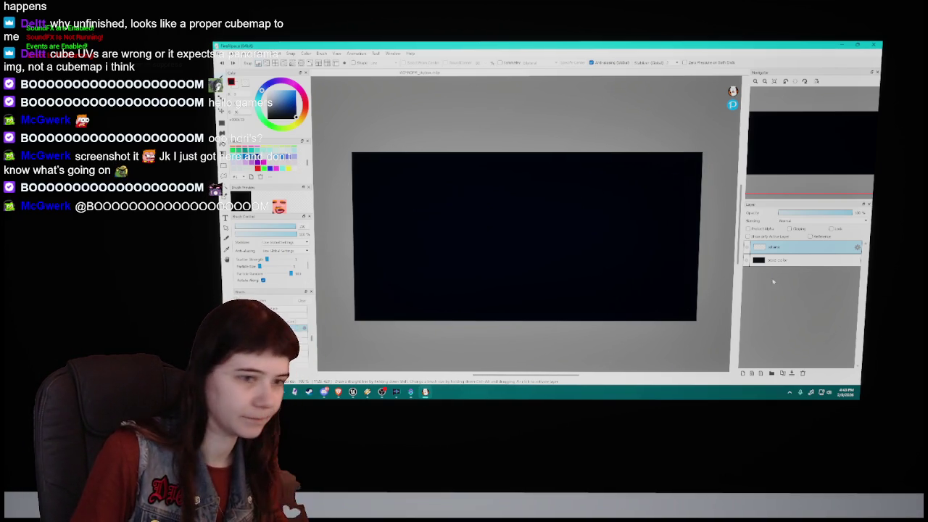
left_click(294, 168)
scroll(262, 160, "down", 5)
left_click(264, 163)
left_click(439, 189)
left_click(481, 208)
left_click(566, 218)
left_click(678, 175)
left_click(392, 269)
left_click(483, 308)
left_click(547, 278)
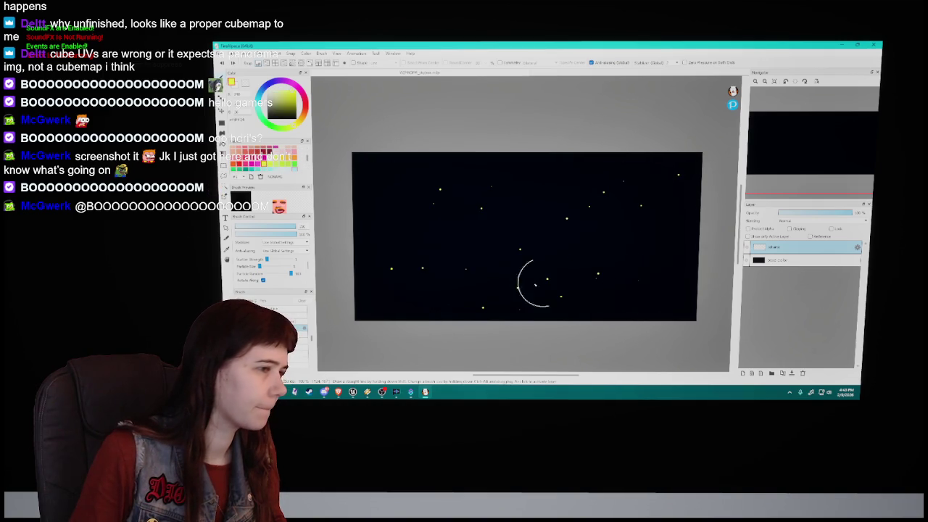
key("Delete")
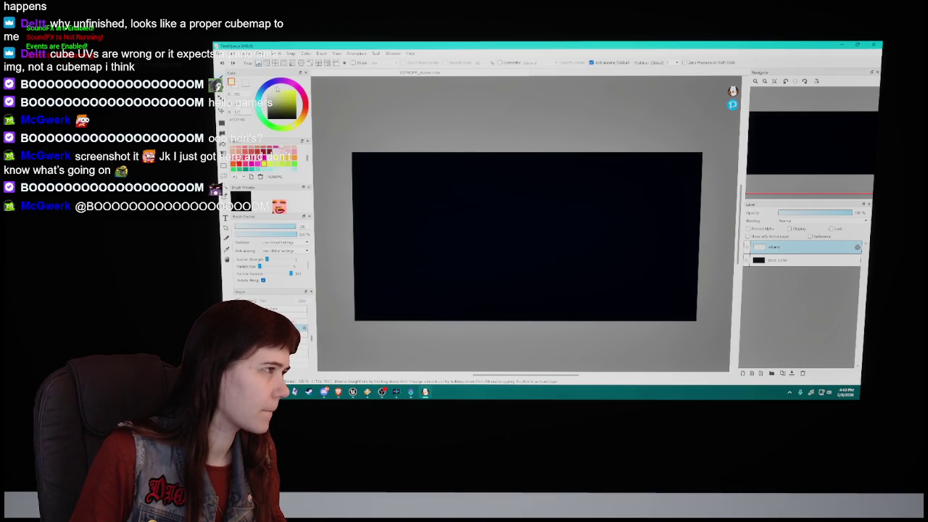
left_click(494, 160)
left_click(366, 229)
left_click(674, 281)
left_click(409, 171)
left_click(566, 173)
left_click(522, 297)
left_click(475, 278)
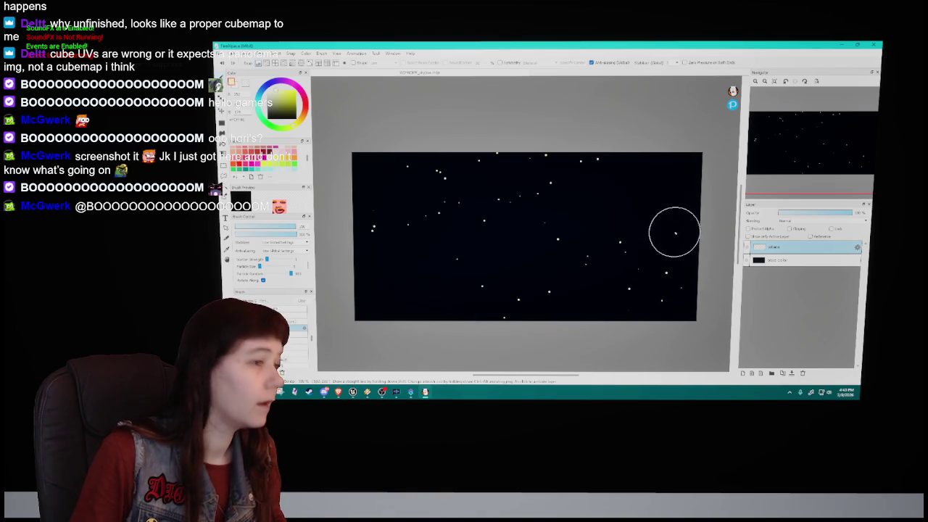
left_click(649, 190)
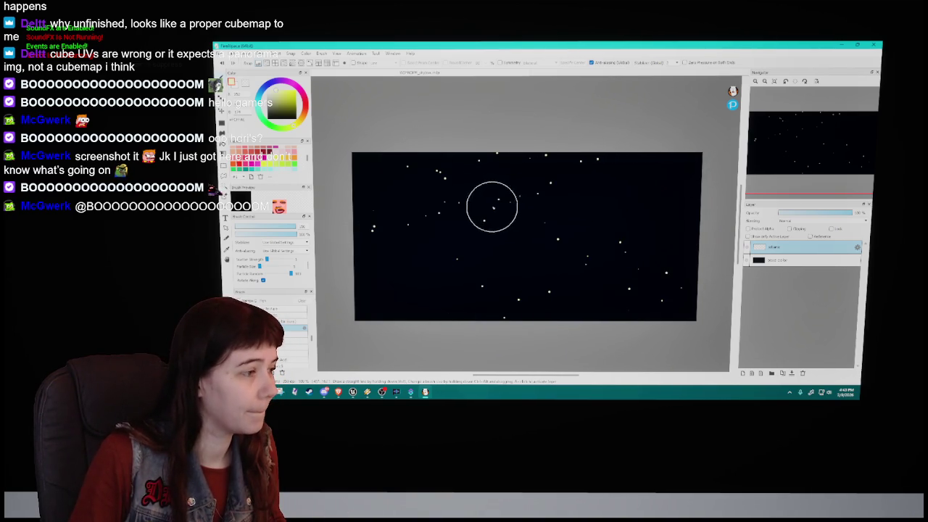
key("Delete")
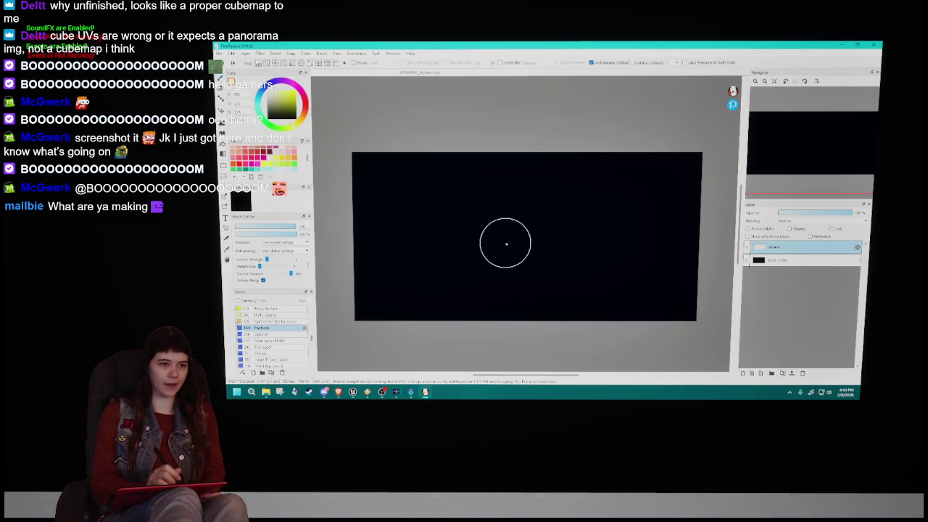
Step: Spray a test band of stars, delete it, and start editing the particle brush size
mouse_move(421, 223)
left_mouse_down()
mouse_move(353, 193)
mouse_move(486, 162)
mouse_move(321, 263)
mouse_move(502, 261)
mouse_move(702, 294)
mouse_move(671, 174)
mouse_move(426, 180)
mouse_move(660, 193)
mouse_move(526, 309)
mouse_move(714, 291)
left_mouse_up()
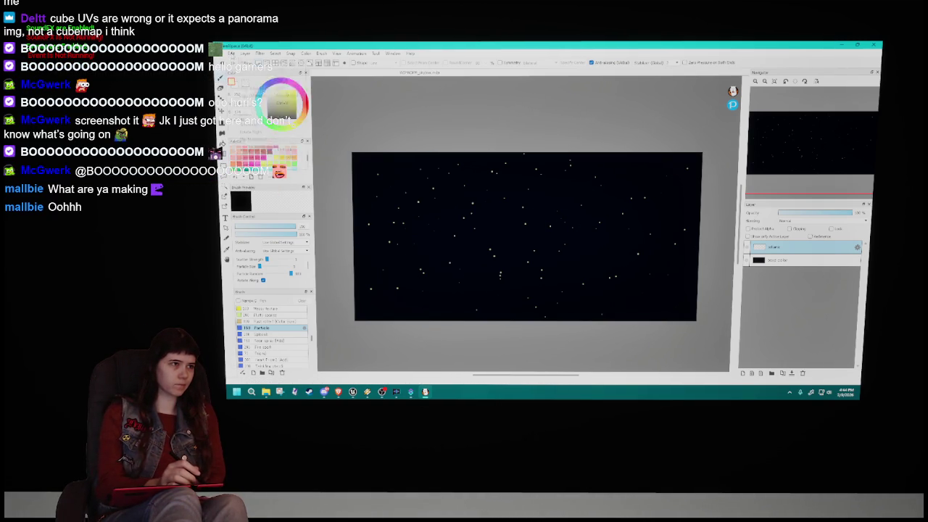
key("Delete")
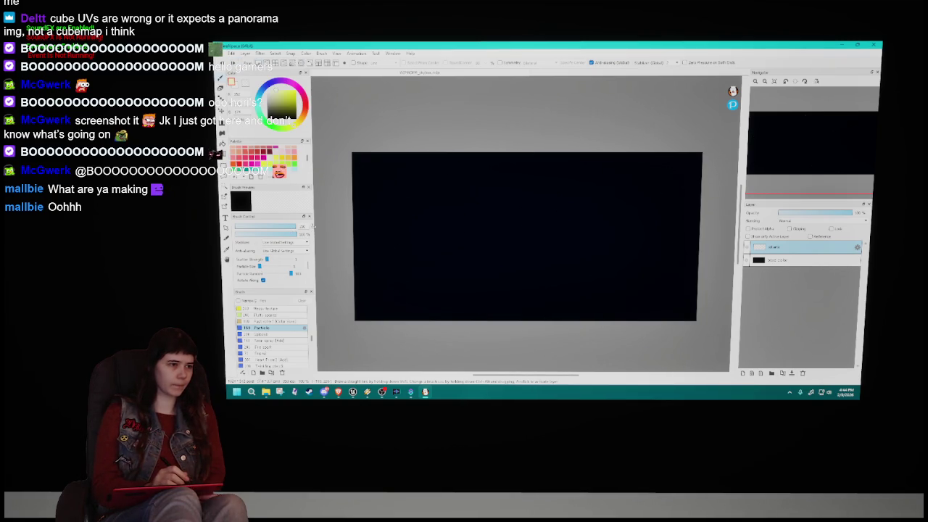
left_click(302, 226)
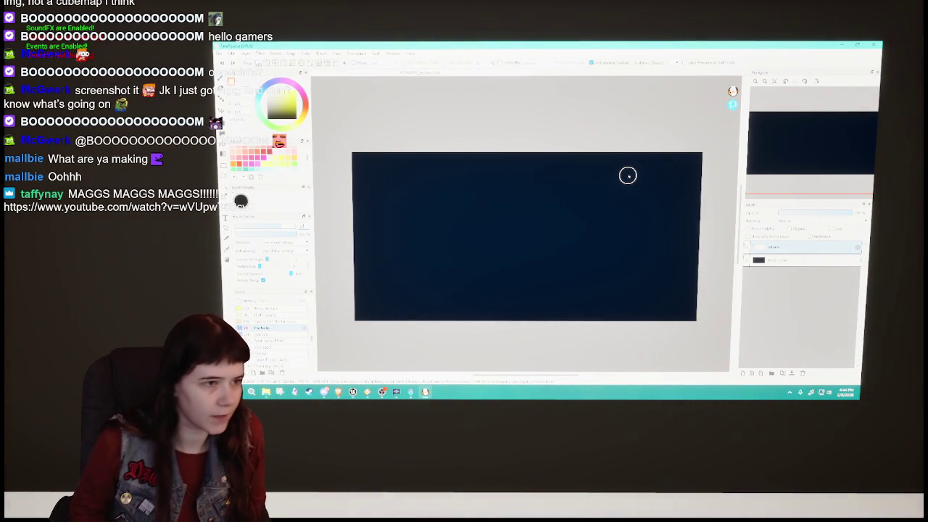
mouse_move(544, 192)
left_mouse_down()
mouse_move(512, 244)
mouse_move(404, 269)
mouse_move(555, 249)
mouse_move(476, 276)
left_mouse_up()
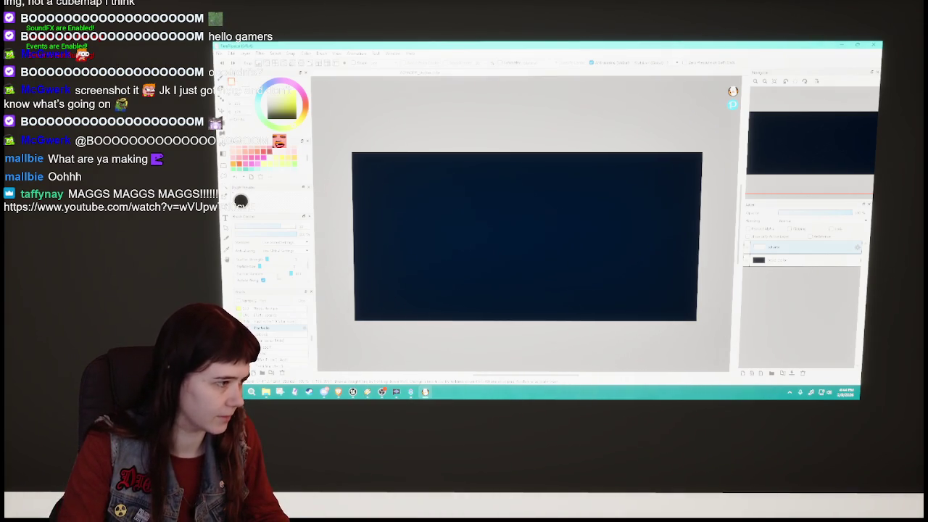
key("ctrl+y")
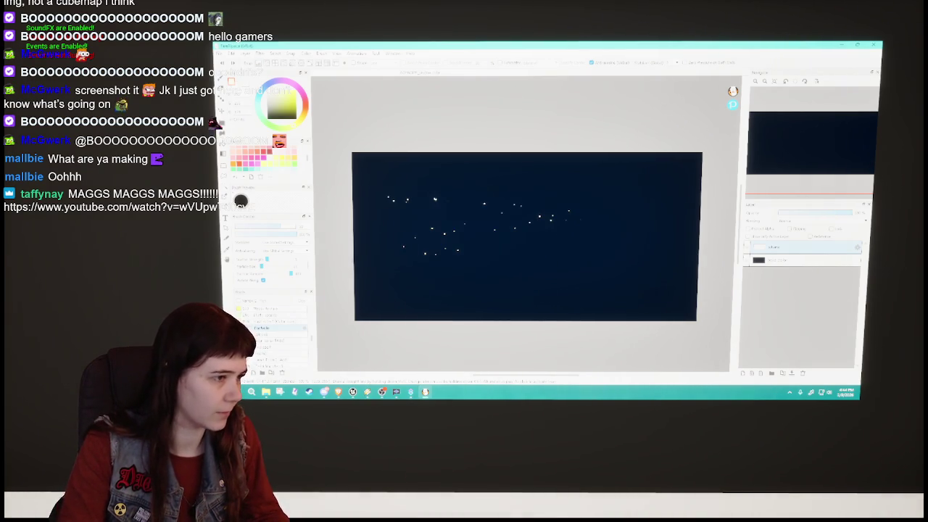
key("ctrl+z")
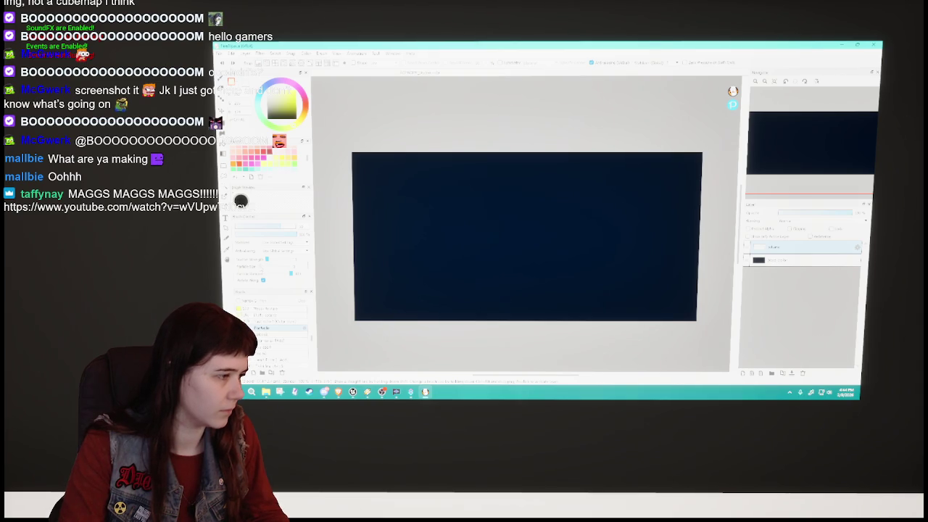
key("ctrl+y")
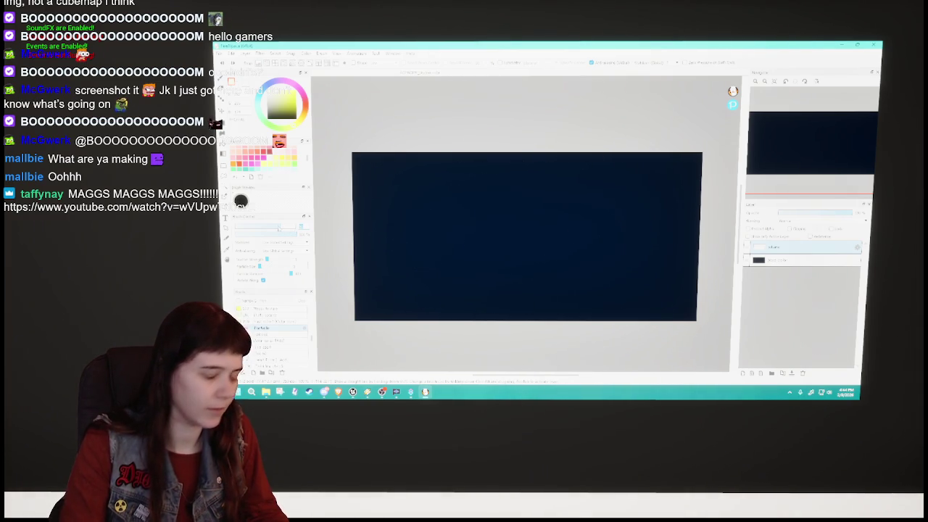
mouse_move(394, 181)
left_mouse_down()
mouse_move(683, 214)
mouse_move(677, 300)
mouse_move(489, 224)
mouse_move(416, 223)
left_mouse_up()
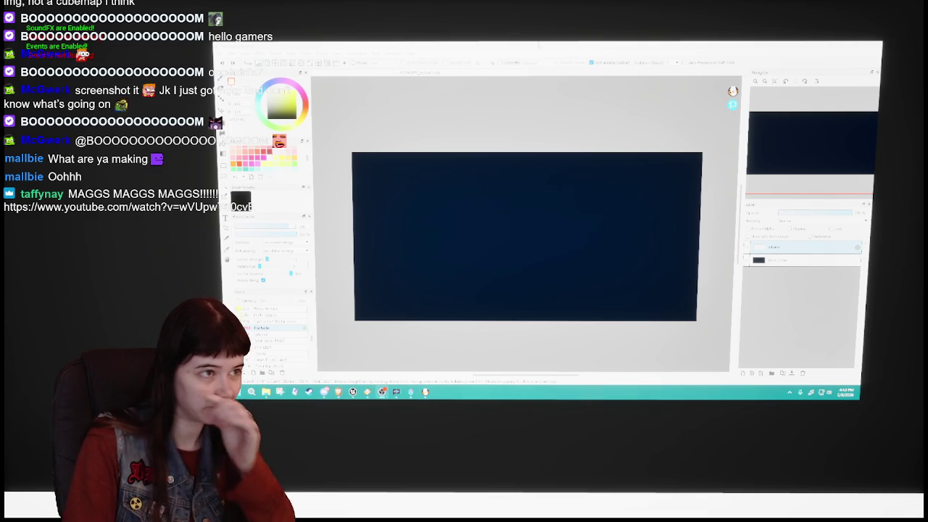
key("alt+Tab")
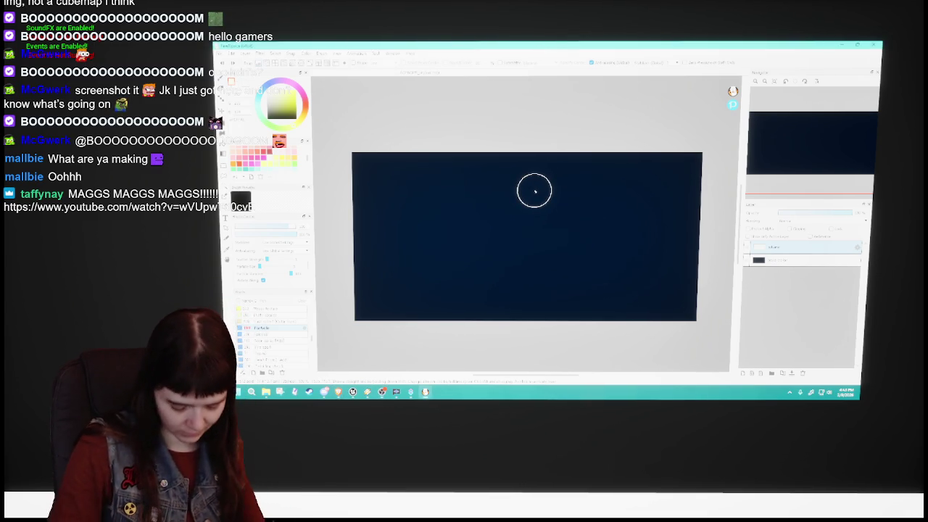
mouse_move(534, 191)
left_mouse_down()
mouse_move(640, 176)
mouse_move(454, 265)
mouse_move(433, 266)
left_mouse_up()
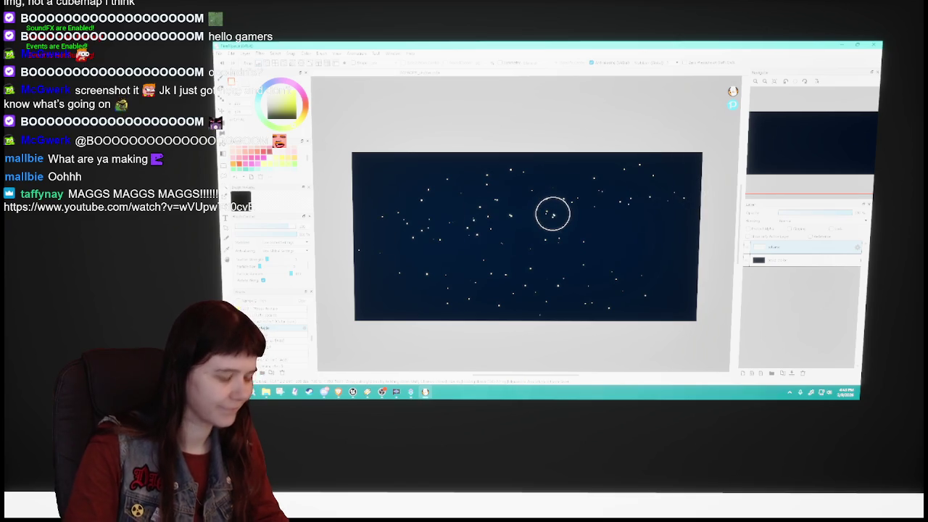
key("ctrl+z")
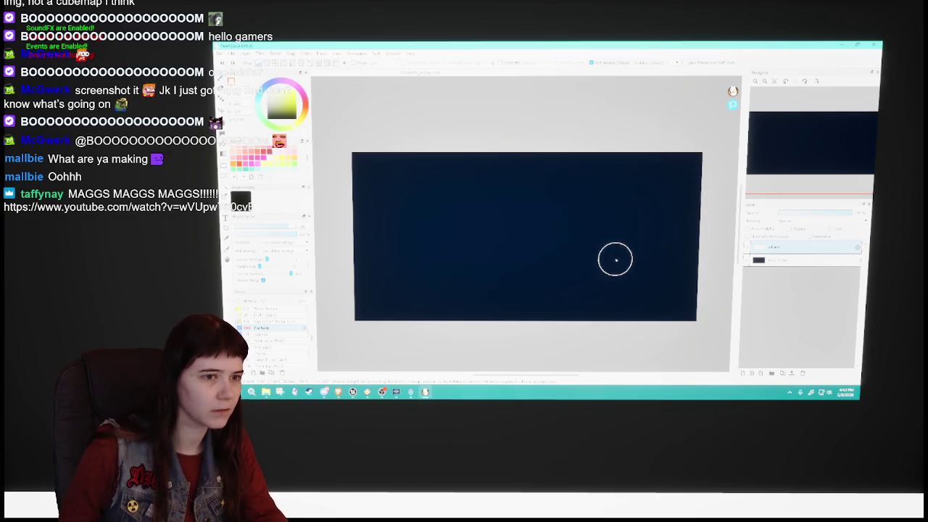
mouse_move(586, 222)
left_mouse_down()
mouse_move(452, 205)
mouse_move(373, 218)
mouse_move(517, 195)
mouse_move(490, 302)
mouse_move(686, 296)
mouse_move(725, 200)
left_mouse_up()
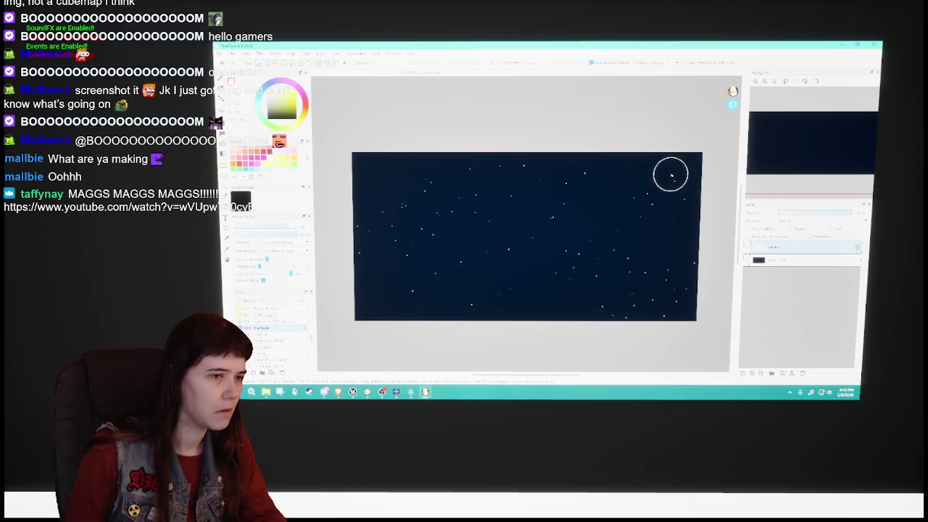
key("ctrl+z")
mouse_move(428, 171)
left_mouse_down()
mouse_move(353, 163)
mouse_move(422, 156)
left_mouse_up()
mouse_move(360, 217)
left_mouse_down()
mouse_move(352, 249)
mouse_move(406, 268)
mouse_move(488, 251)
mouse_move(716, 165)
left_mouse_up()
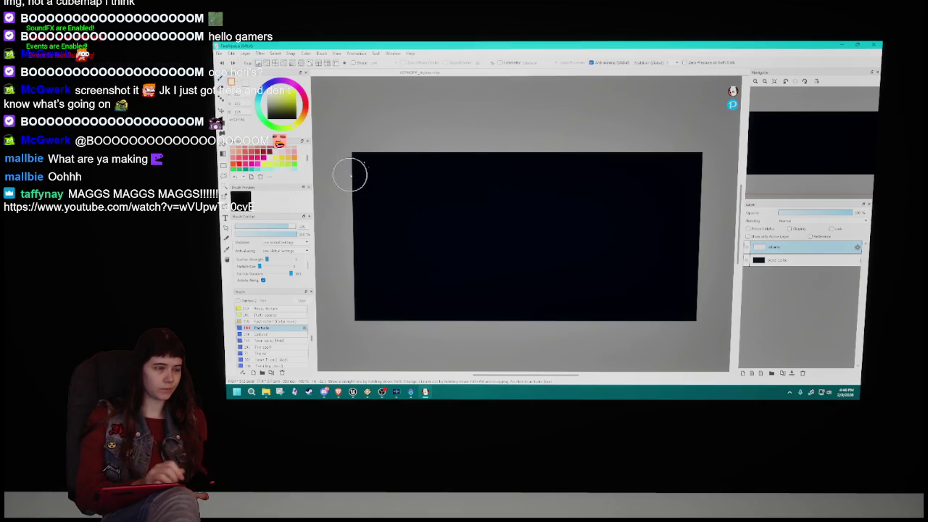
mouse_move(497, 135)
left_mouse_down()
mouse_move(619, 205)
mouse_move(721, 223)
mouse_move(662, 331)
left_mouse_up()
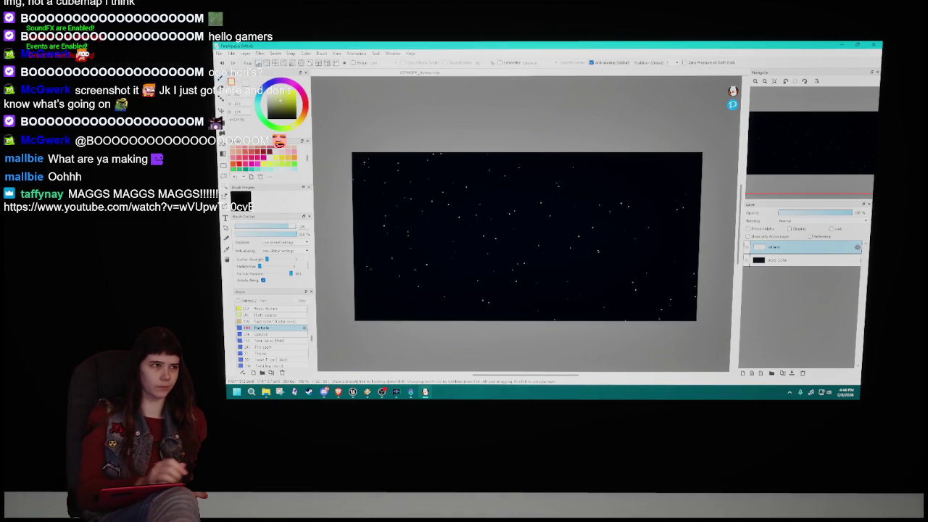
left_click(231, 53)
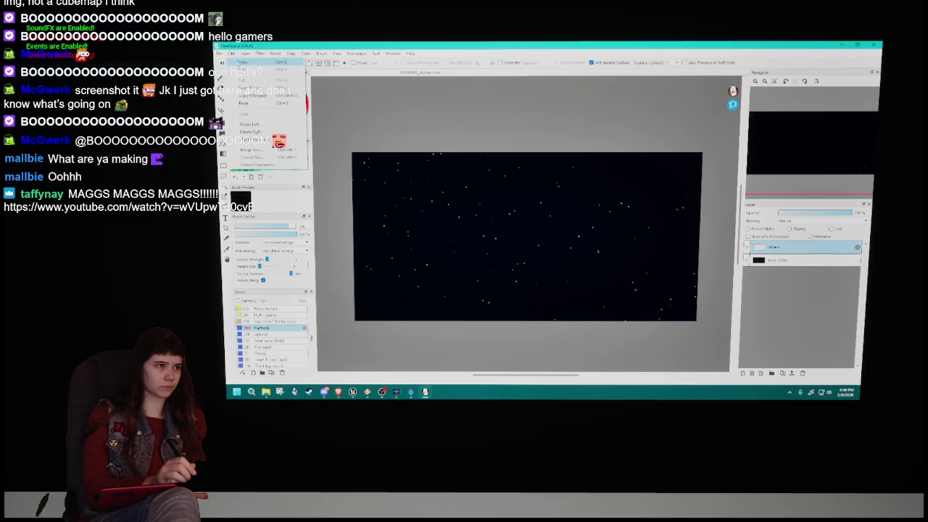
left_click(250, 63)
mouse_move(343, 167)
left_mouse_down()
mouse_move(331, 219)
mouse_move(449, 222)
mouse_move(545, 205)
mouse_move(491, 321)
mouse_move(669, 315)
left_mouse_up()
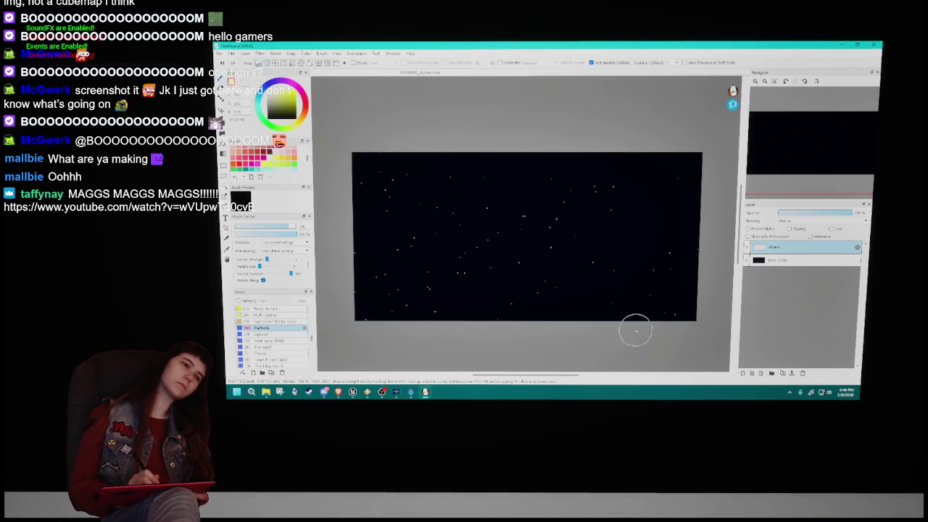
left_click(231, 53)
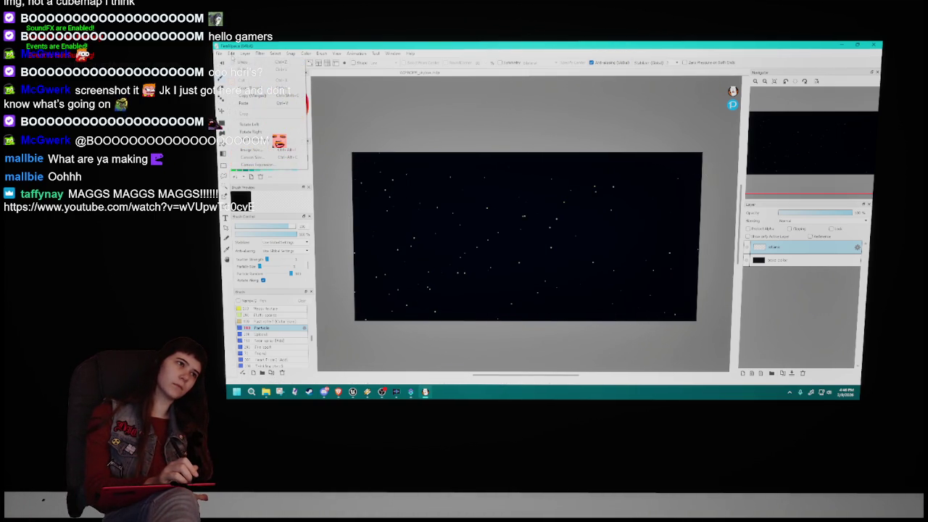
left_click(250, 101)
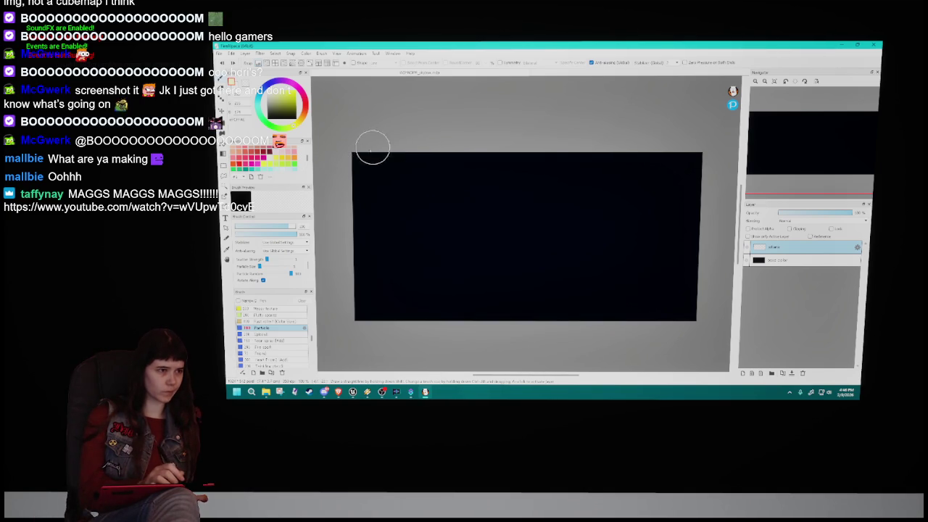
Step: Spray stars, undo the three strokes via Edit > Undo, then respray a fresh starfield across the canvas
left_click_drag(374, 191, 321, 277)
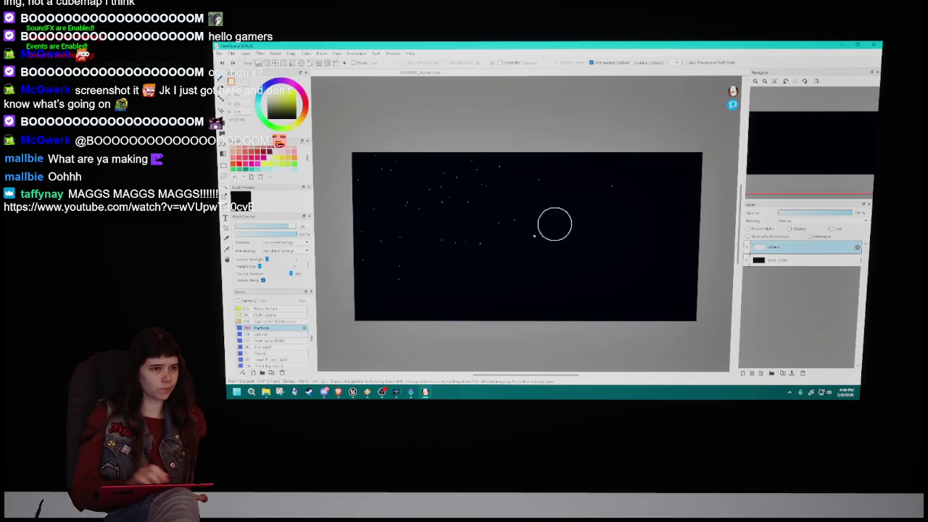
mouse_move(700, 210)
left_mouse_down()
mouse_move(658, 276)
mouse_move(658, 325)
mouse_move(714, 307)
mouse_move(567, 304)
left_mouse_up()
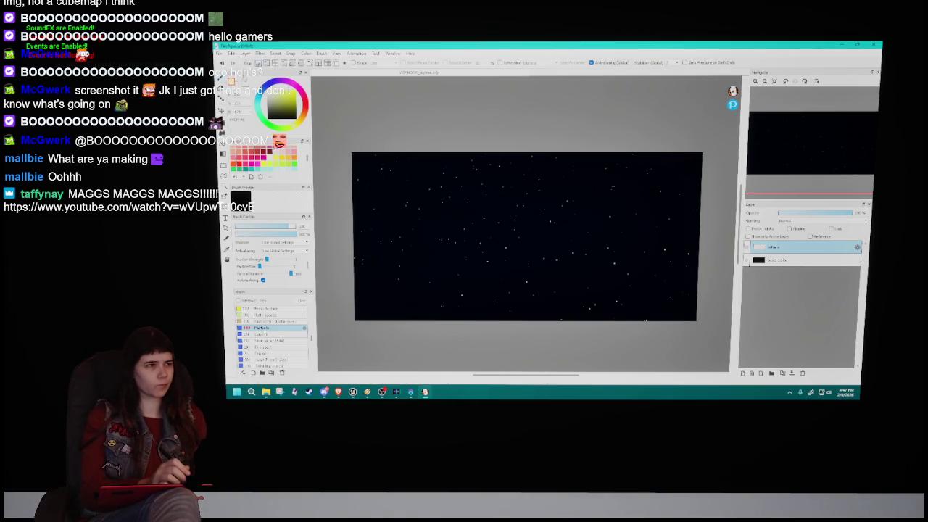
left_click(231, 53)
left_click(230, 54)
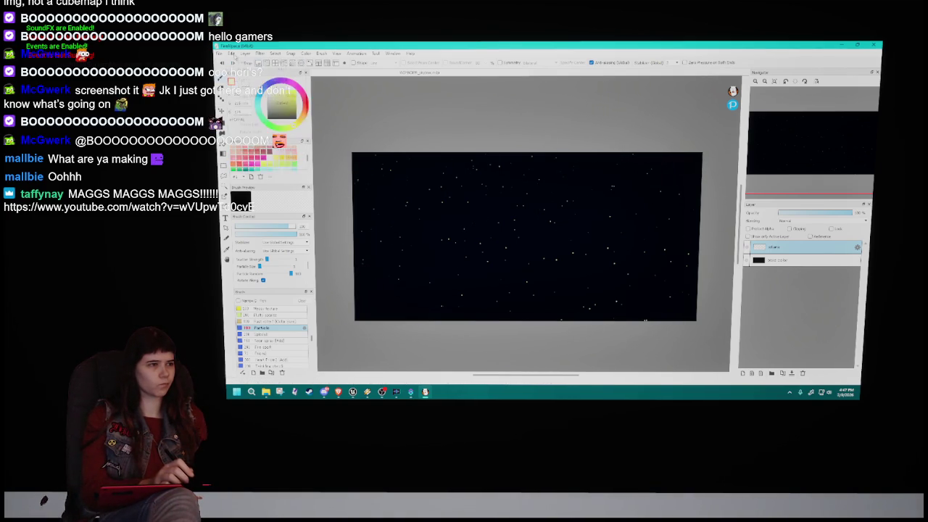
left_click(231, 54)
left_click(230, 53)
left_click(231, 53)
left_click(231, 53)
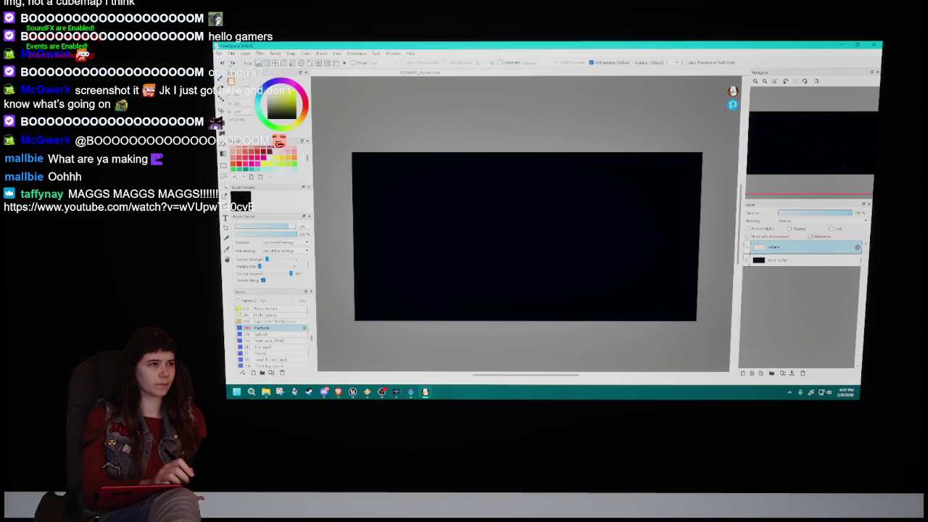
mouse_move(321, 197)
left_mouse_down()
mouse_move(468, 197)
mouse_move(333, 317)
mouse_move(656, 161)
mouse_move(495, 332)
mouse_move(543, 344)
left_mouse_up()
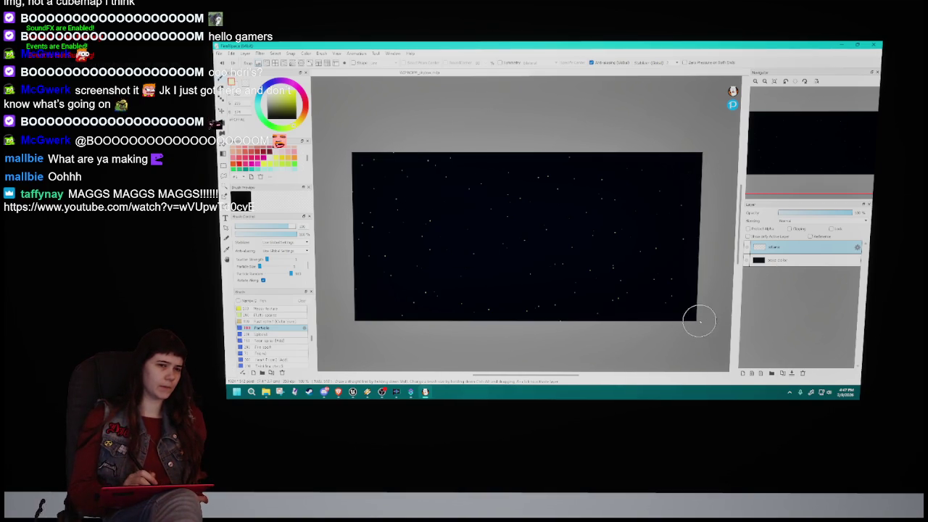
Step: Pick a dark navy colour and select the 15 Pen brush
left_click(661, 306, "alt")
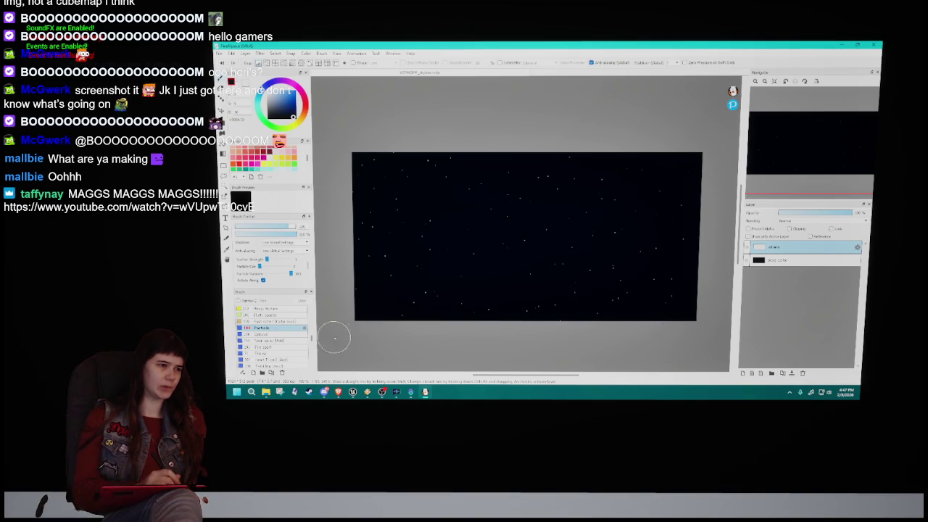
scroll(275, 333, "up", 5)
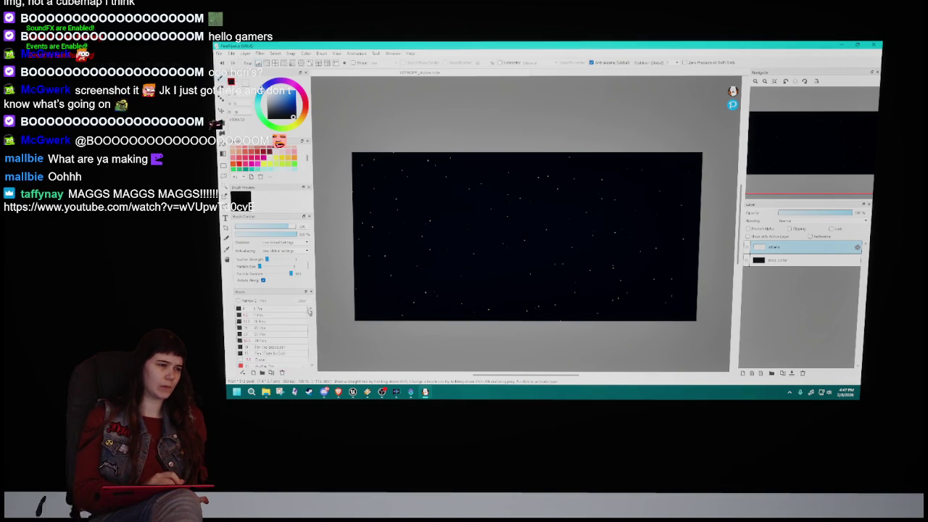
left_click(272, 328)
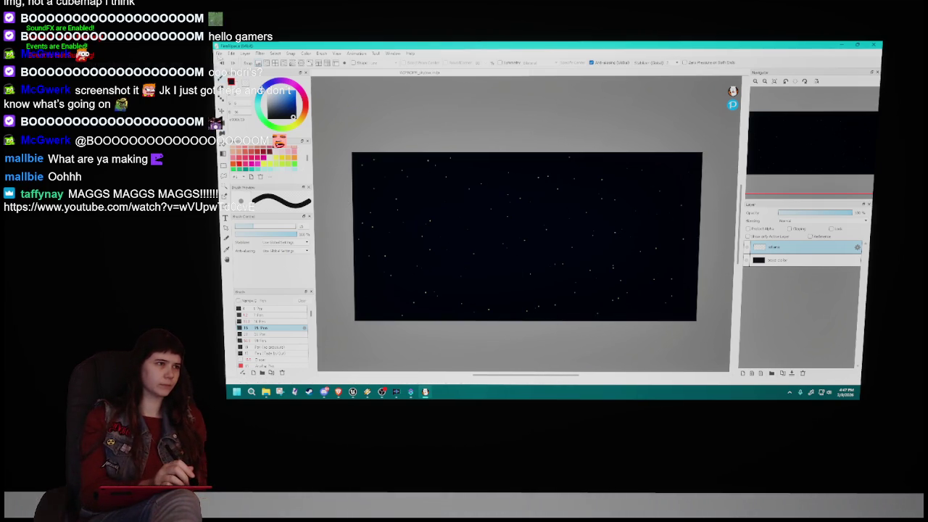
Step: Save the star painting with File > Save and add a new layer above the stars
left_click(231, 53)
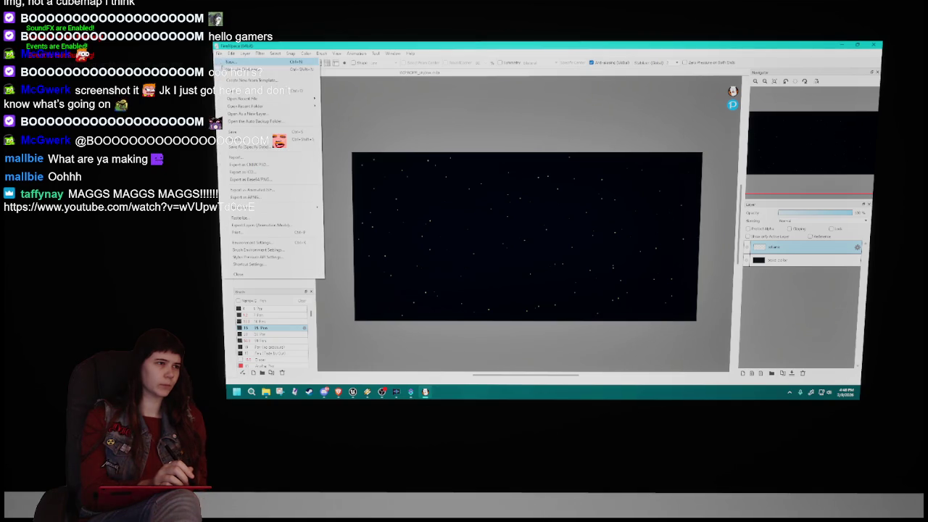
left_click(243, 131)
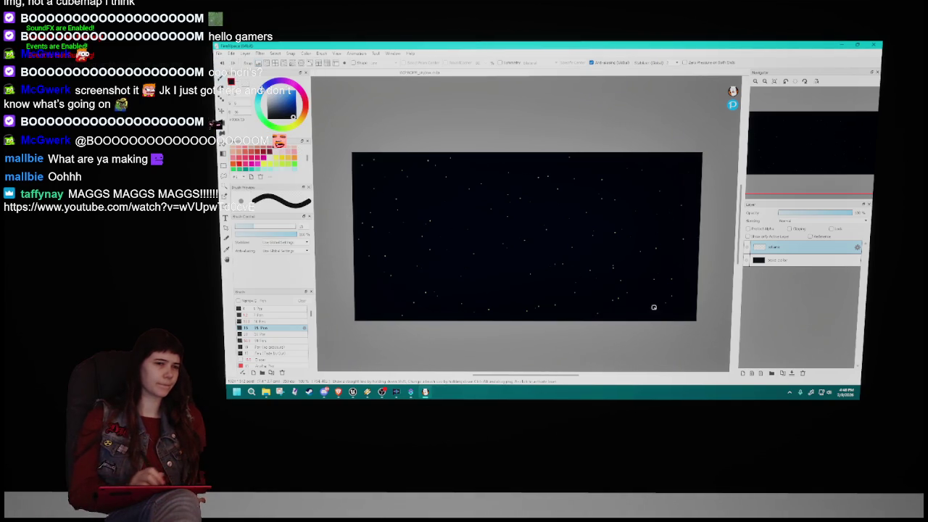
left_click(742, 373)
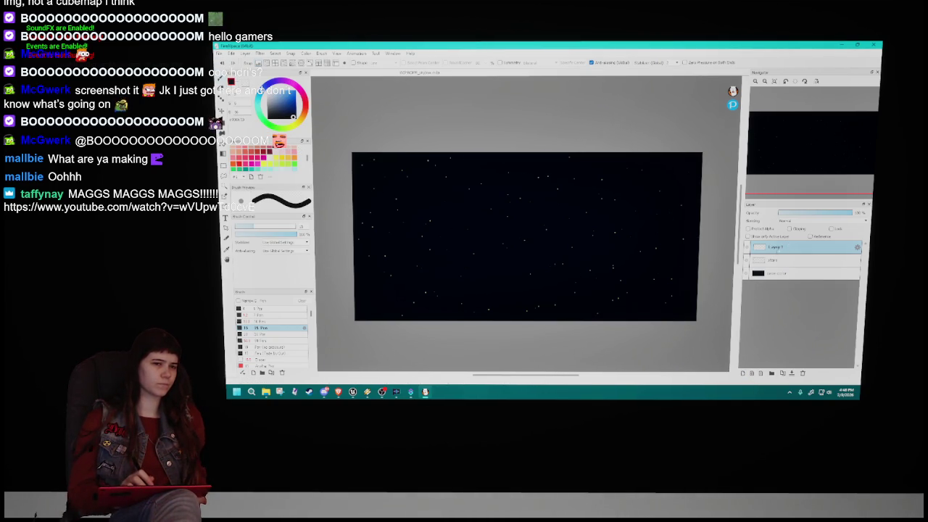
Step: Rename the new top layer in Layer Property
double_click(783, 251)
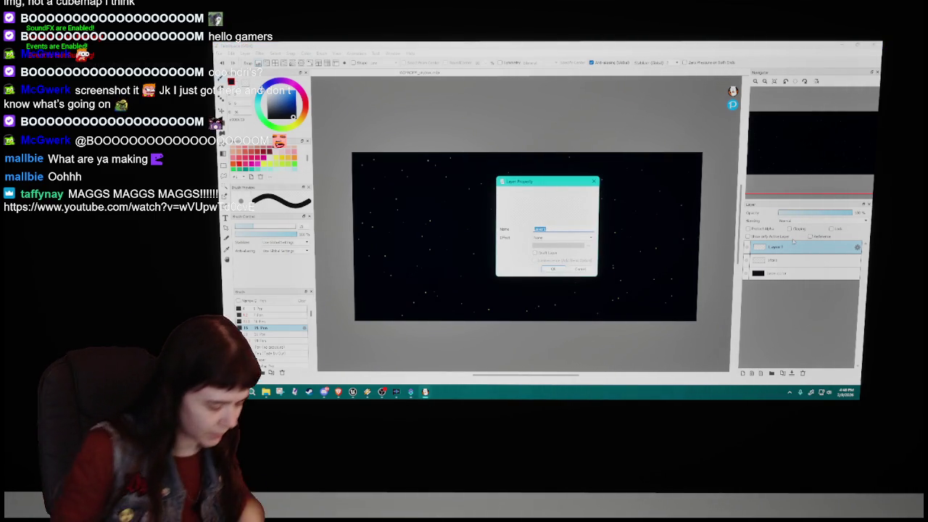
type("s")
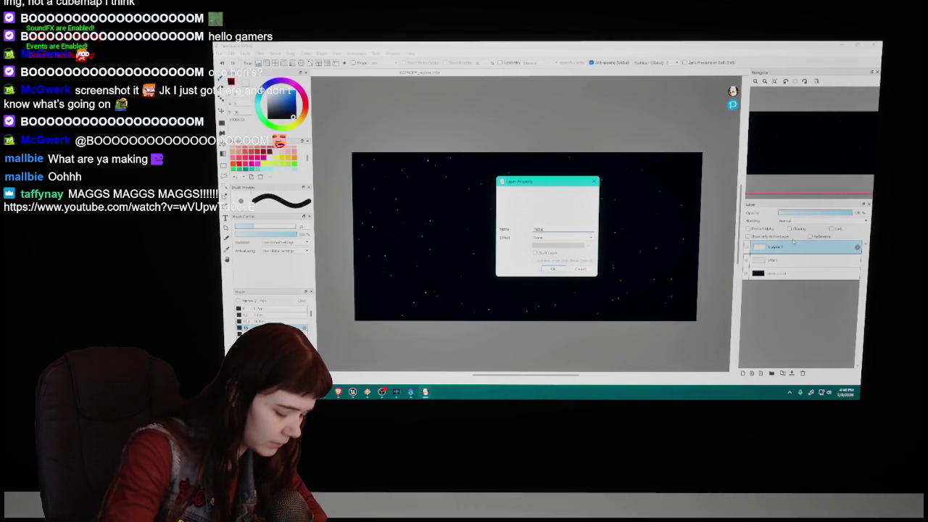
key("Return")
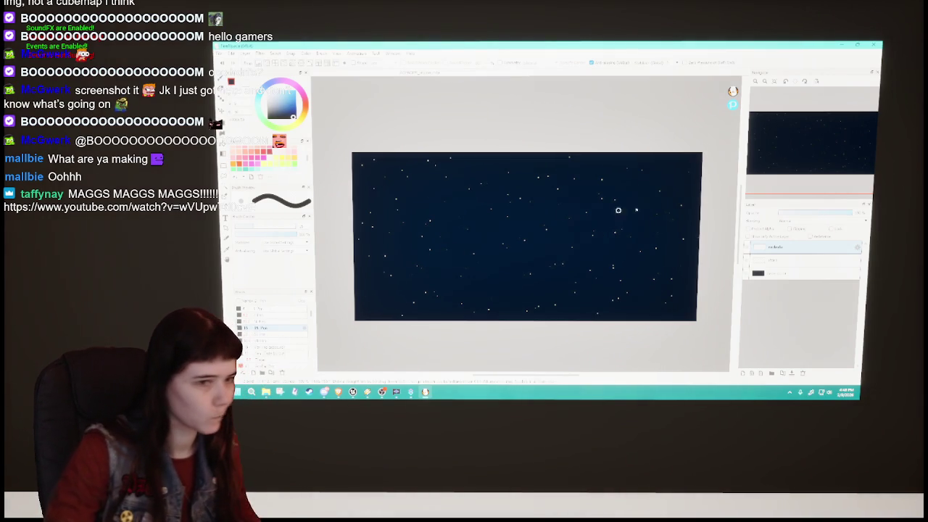
Step: Select the stars layer and remove the layer holding the first stars
left_click(797, 260)
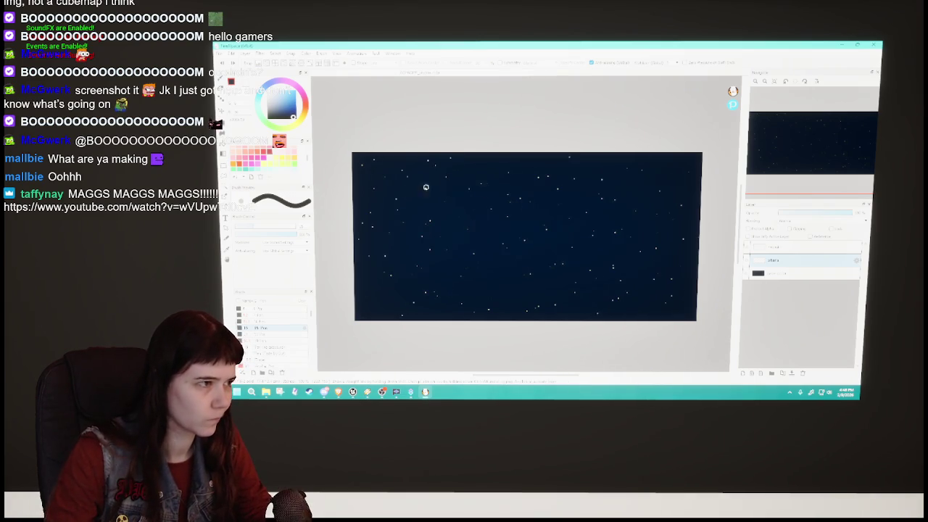
key("ctrl+z")
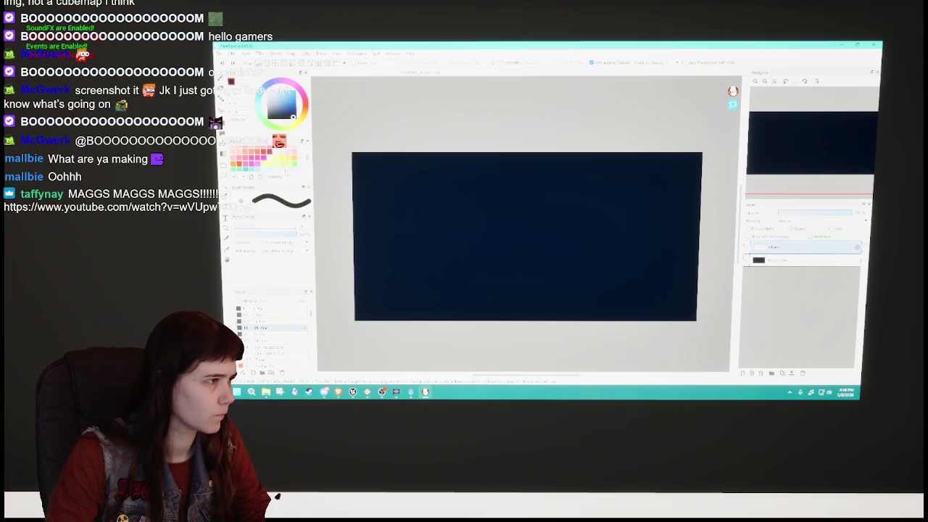
scroll(261, 158, "up", 2)
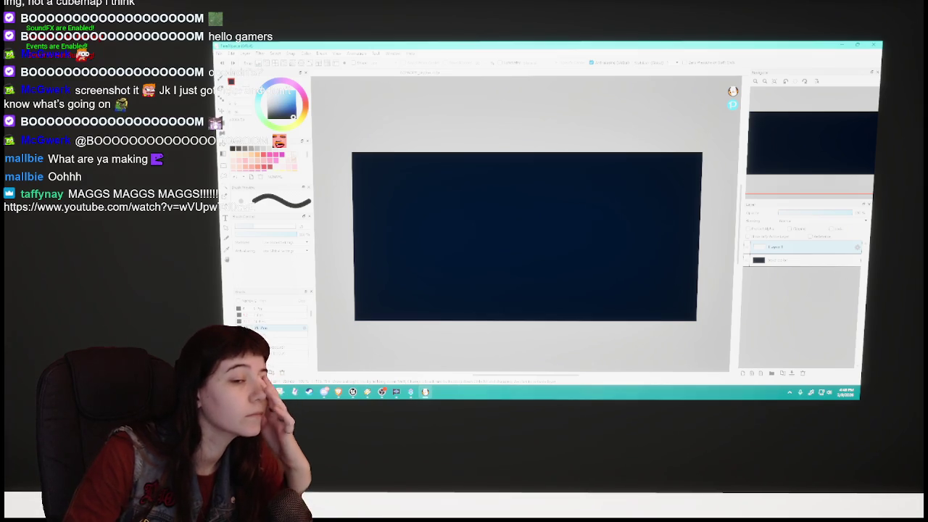
Step: Rename the layers through Layer Properties, clearing the old names
key("ctrl+shift+n")
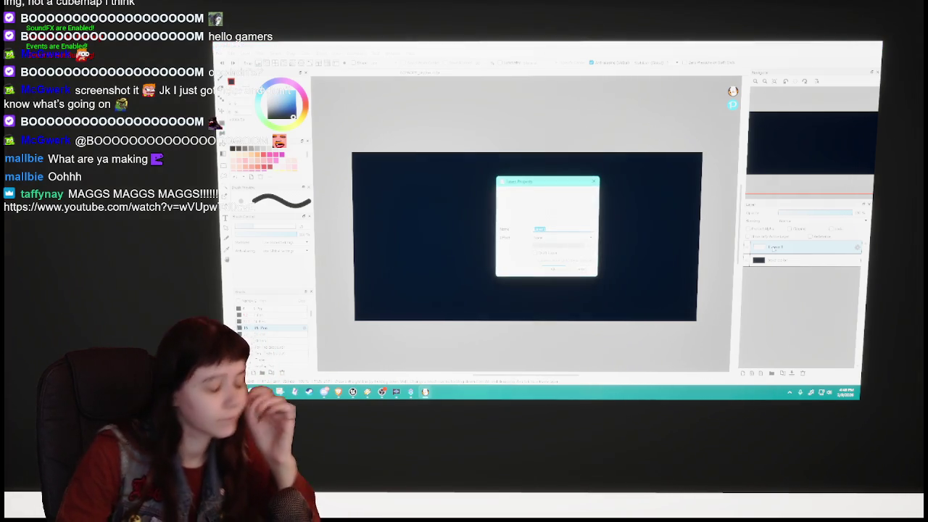
key("BackSpace")
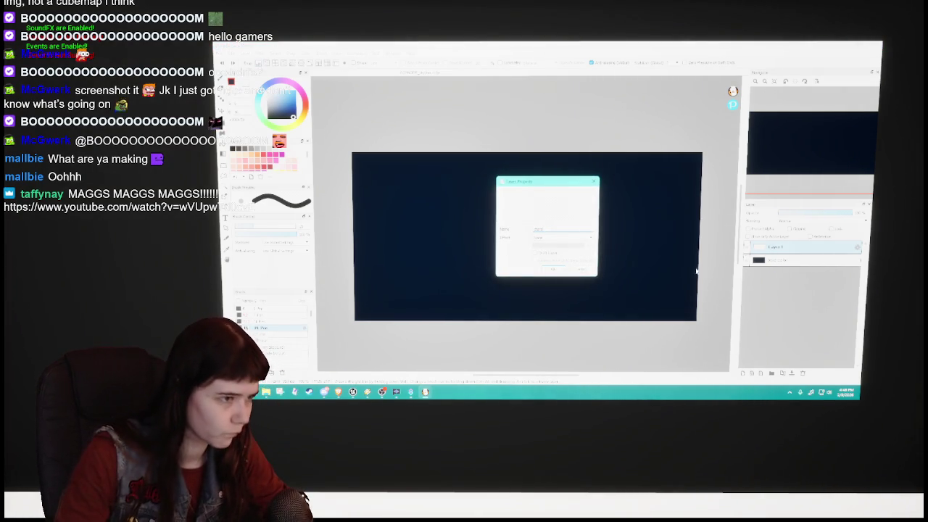
key("Return")
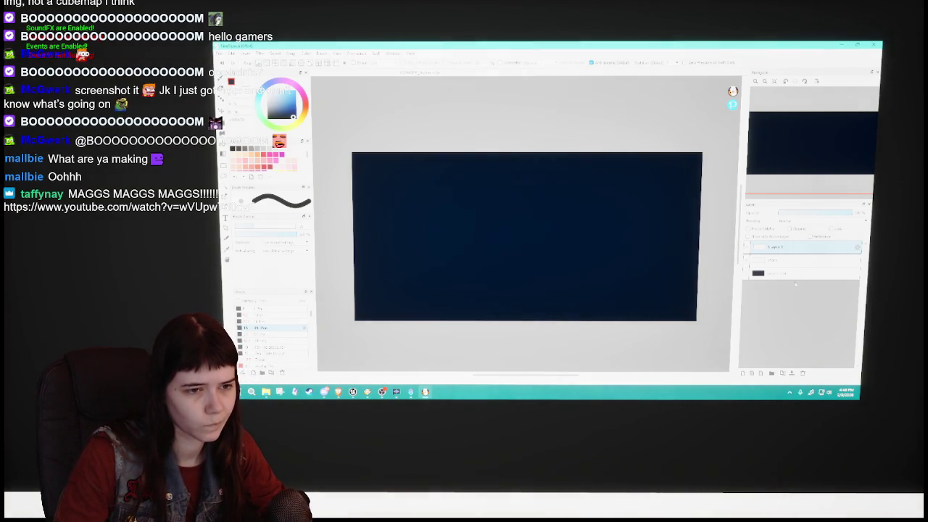
double_click(772, 247)
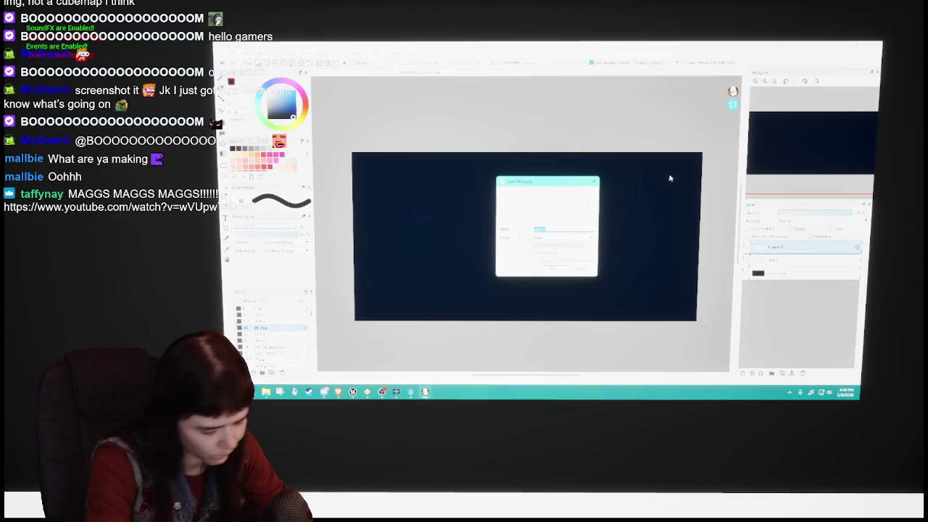
key("BackSpace")
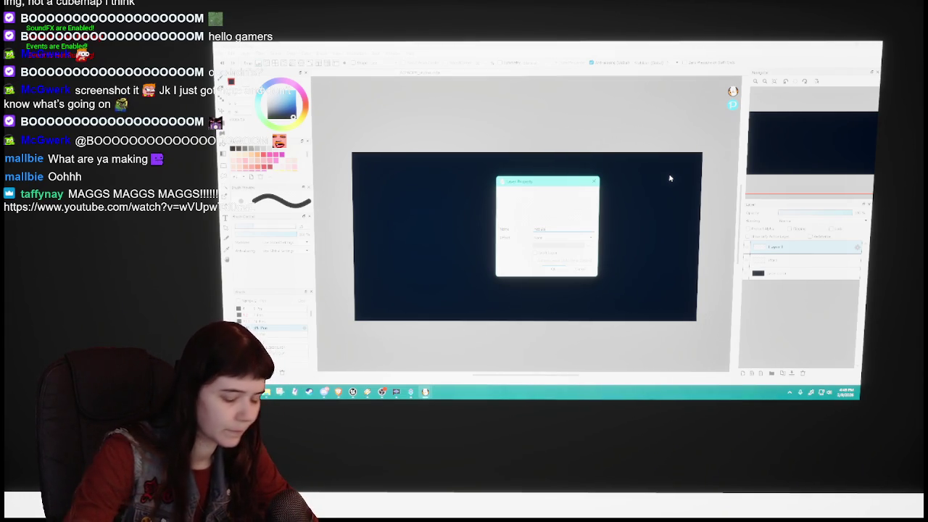
key("Return")
Step: On the stars layer, pick pale yellow, test and undo a stroke, then spray with the Particle brush
left_click(783, 260)
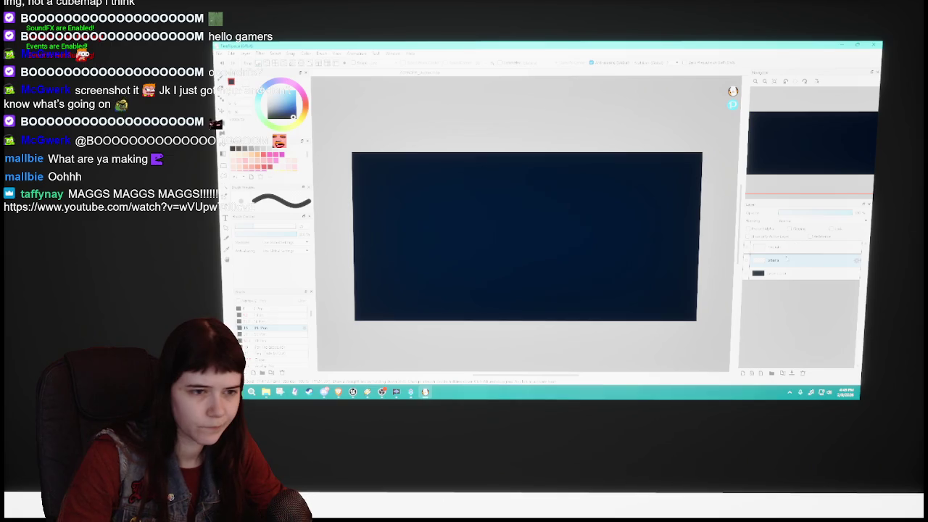
scroll(263, 158, "down", 3)
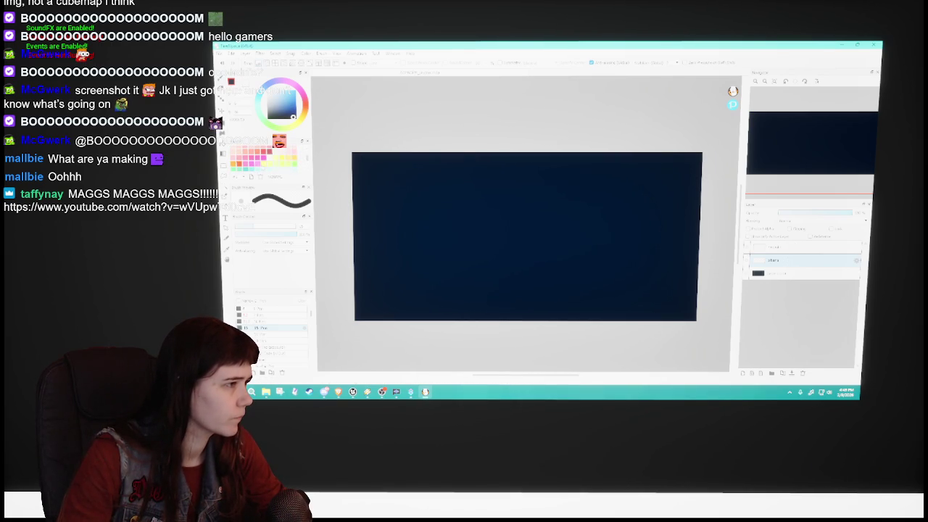
left_click(264, 163)
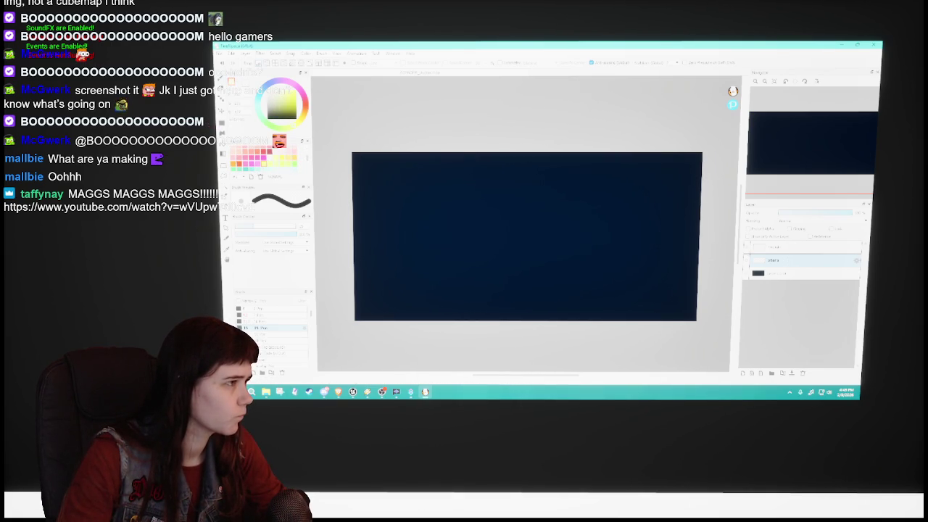
mouse_move(355, 207)
left_mouse_down()
mouse_move(363, 200)
mouse_move(518, 268)
left_mouse_up()
key("ctrl+z")
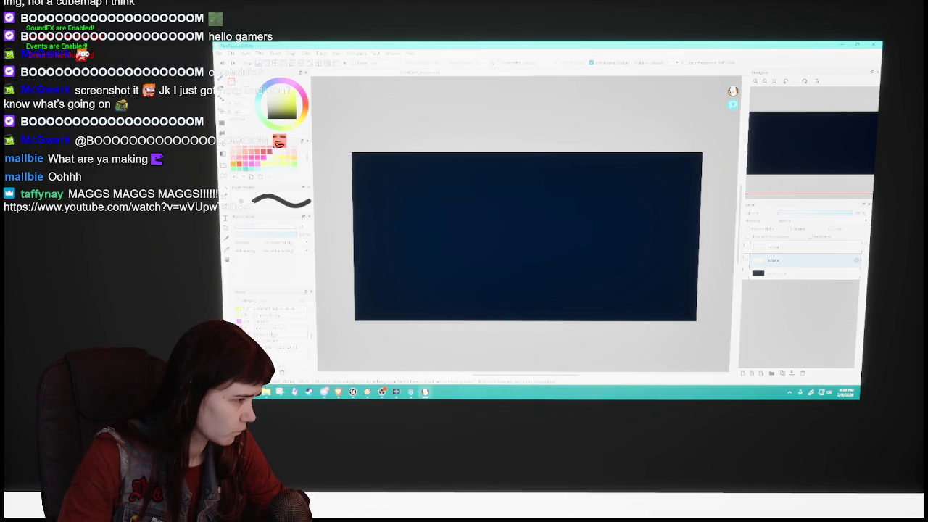
left_click(261, 333)
mouse_move(518, 196)
left_mouse_down()
mouse_move(428, 170)
mouse_move(662, 213)
mouse_move(447, 310)
left_mouse_up()
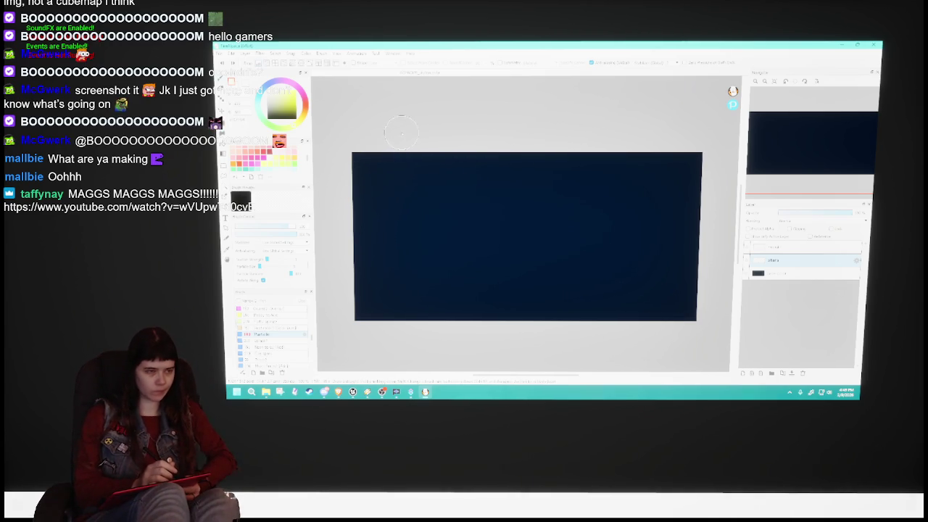
mouse_move(332, 179)
left_mouse_down()
mouse_move(426, 167)
mouse_move(441, 184)
mouse_move(584, 174)
mouse_move(407, 215)
mouse_move(534, 244)
mouse_move(562, 274)
mouse_move(676, 307)
mouse_move(482, 290)
left_mouse_up()
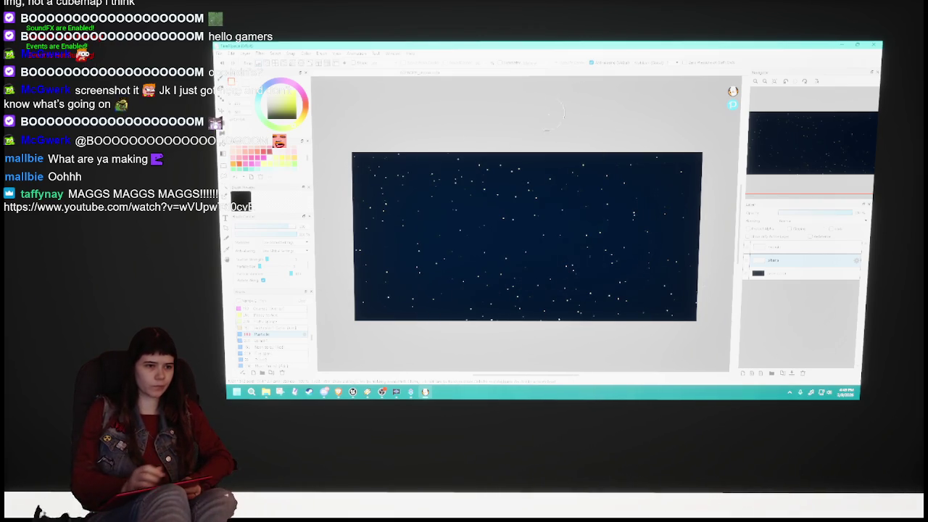
left_click(244, 53)
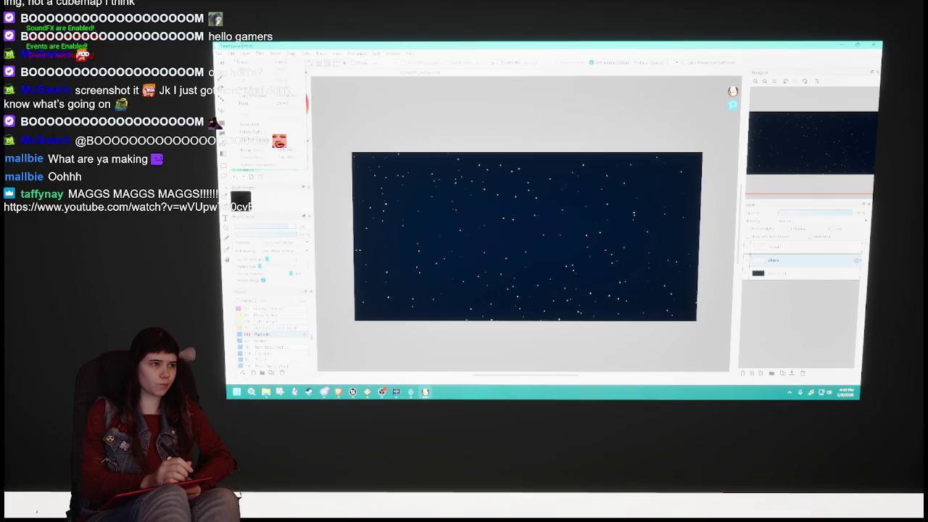
left_click(250, 140)
mouse_move(416, 142)
left_mouse_down()
mouse_move(360, 217)
mouse_move(433, 259)
mouse_move(526, 182)
left_mouse_up()
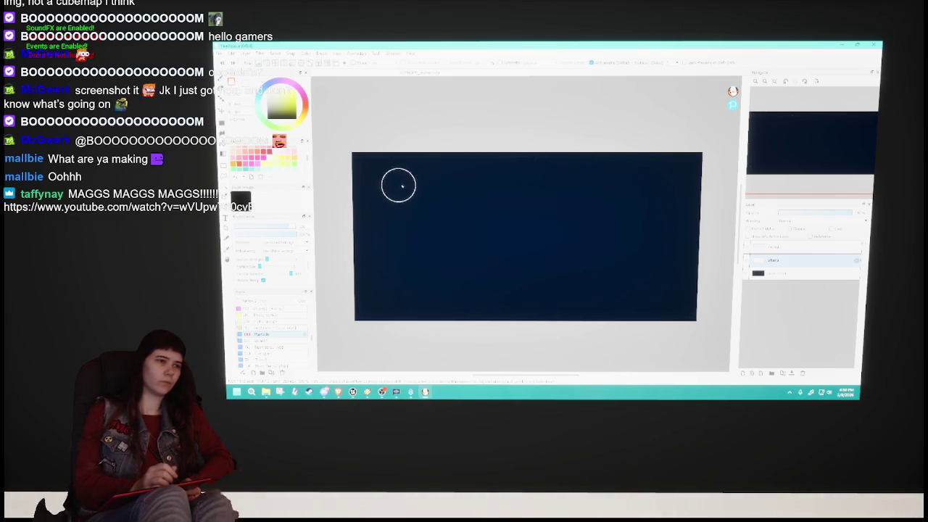
key("ctrl+z")
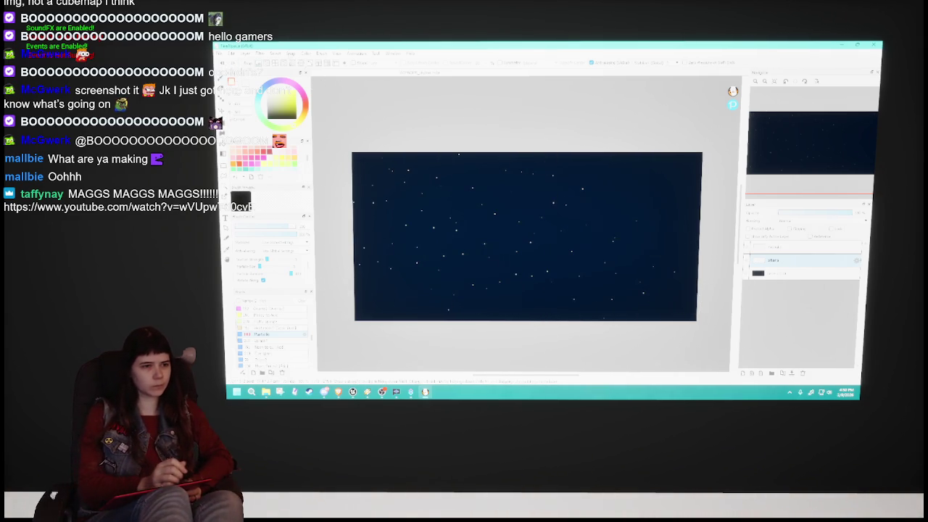
key("ctrl+z")
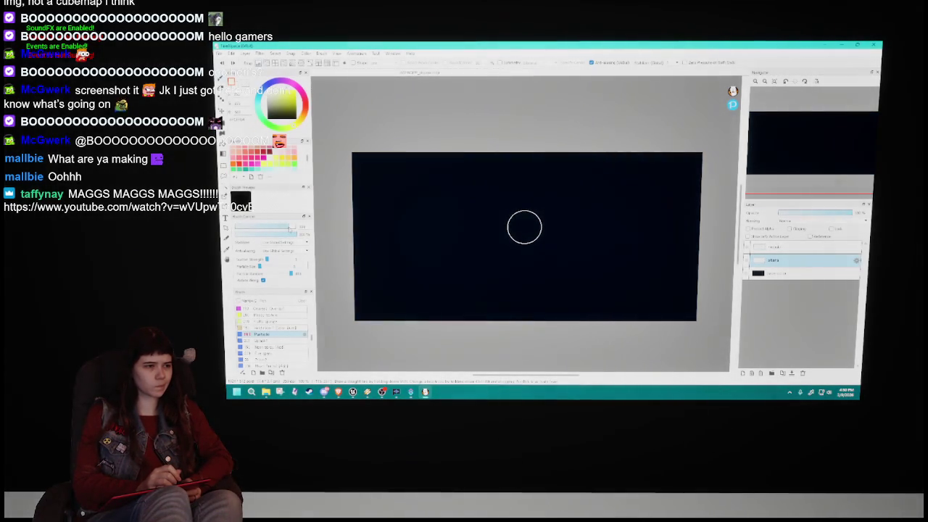
Step: Sweep the Particle brush across the upper, lower and middle canvas to spray white stars
mouse_move(338, 160)
left_mouse_down()
mouse_move(685, 160)
mouse_move(344, 211)
mouse_move(433, 232)
left_mouse_up()
mouse_move(676, 267)
left_mouse_down()
mouse_move(369, 331)
mouse_move(664, 277)
mouse_move(724, 229)
left_mouse_up()
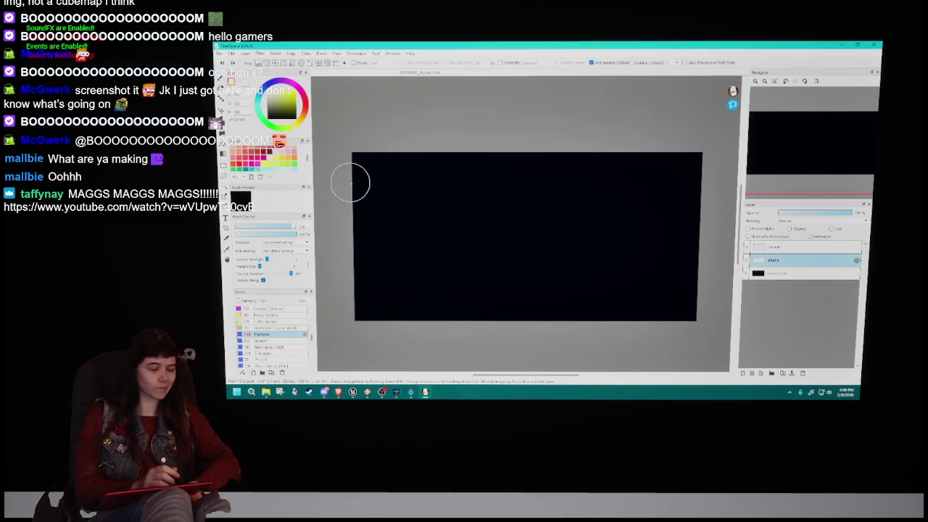
mouse_move(447, 147)
left_mouse_down()
mouse_move(384, 176)
mouse_move(580, 167)
mouse_move(419, 223)
mouse_move(719, 271)
mouse_move(598, 313)
mouse_move(708, 294)
left_mouse_up()
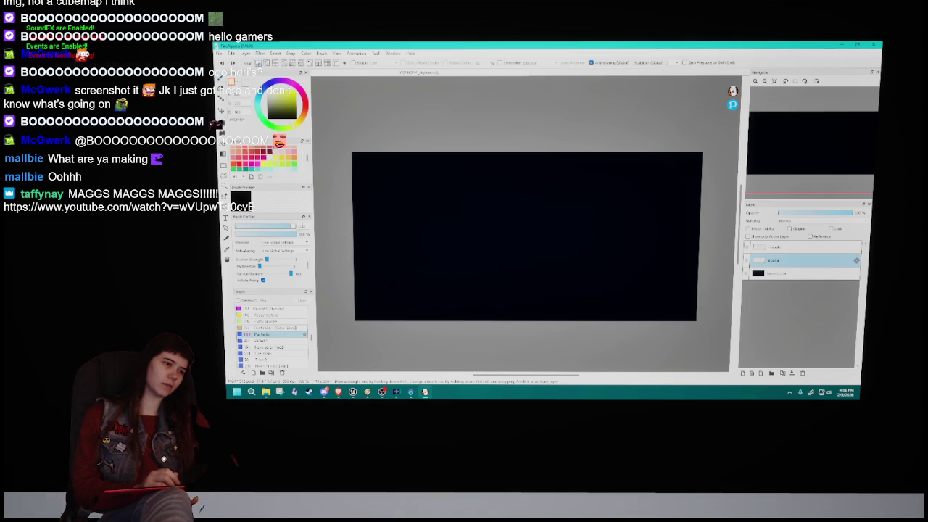
Step: Bring up the Unreal level editor and orbit the view up to the purple starry sky
mouse_move(353, 390)
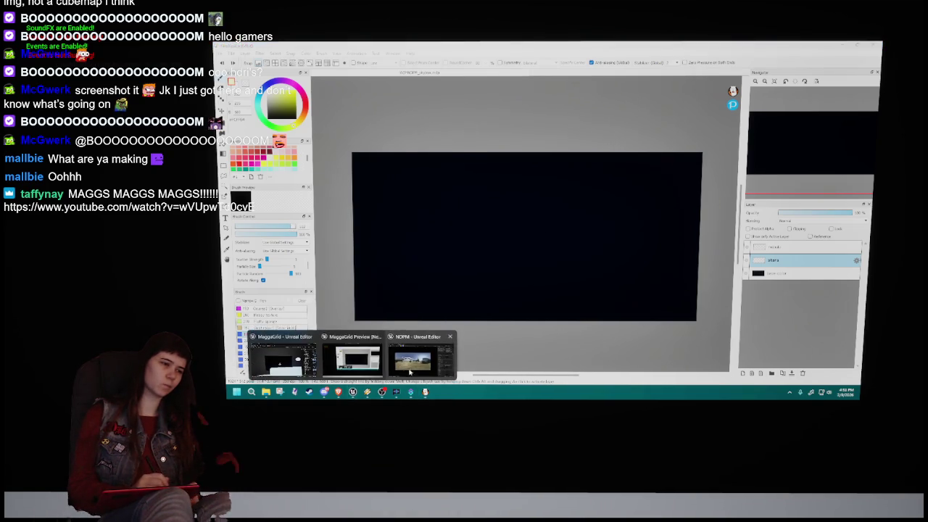
left_click(355, 356)
left_click(257, 55)
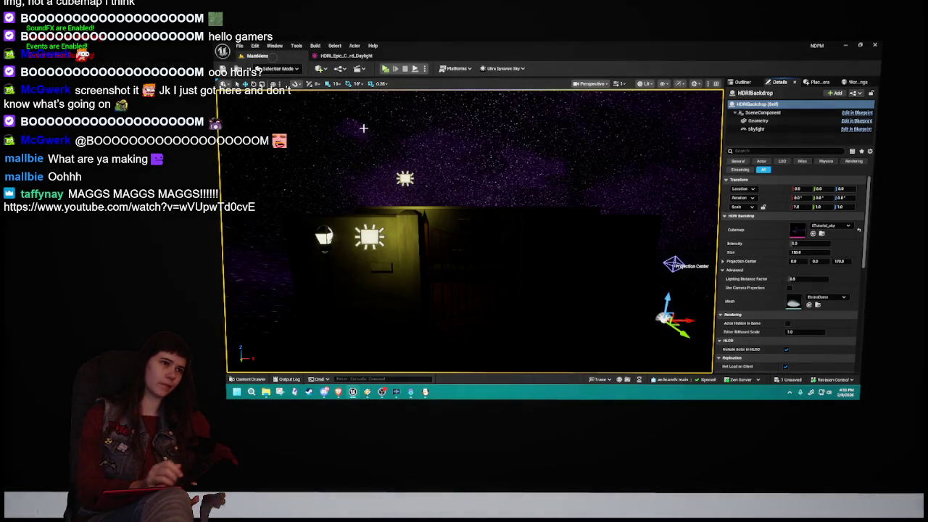
mouse_move(524, 325)
left_mouse_down()
mouse_move(537, 275)
mouse_move(476, 198)
mouse_move(449, 213)
mouse_move(413, 196)
mouse_move(393, 95)
mouse_move(401, 104)
mouse_move(392, 116)
left_mouse_up()
mouse_move(631, 242)
left_mouse_down()
mouse_move(594, 225)
mouse_move(607, 233)
left_mouse_up()
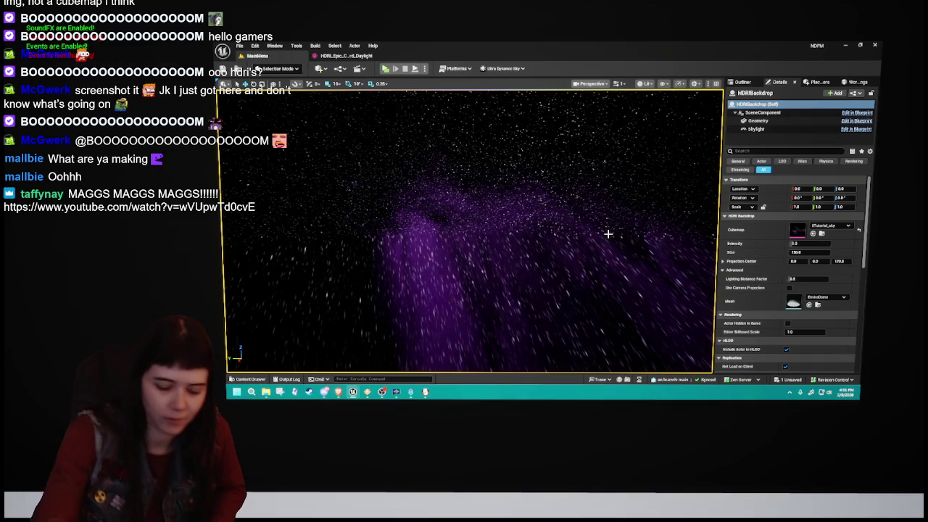
left_click_drag(607, 233, 610, 248)
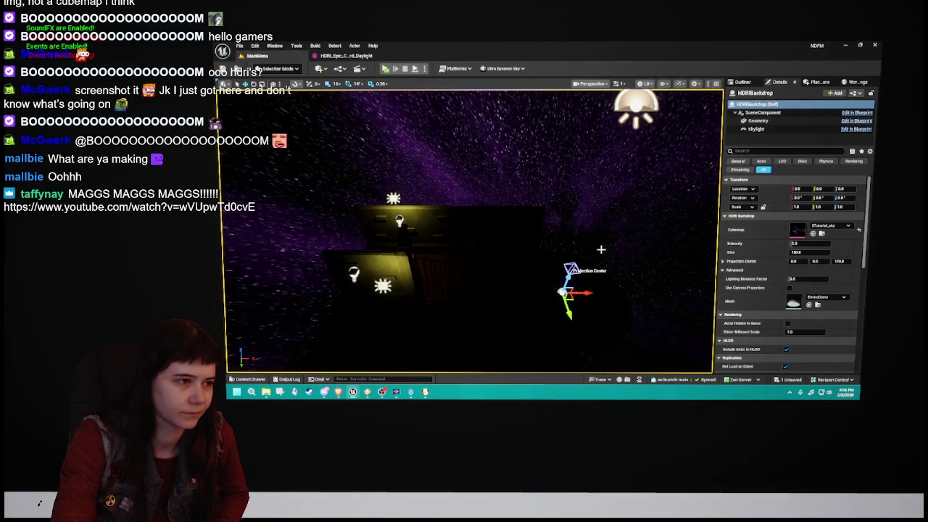
Step: Select HDRIBackdrop in the Outliner and change its Location X value in Details
left_click_drag(627, 320, 480, 322)
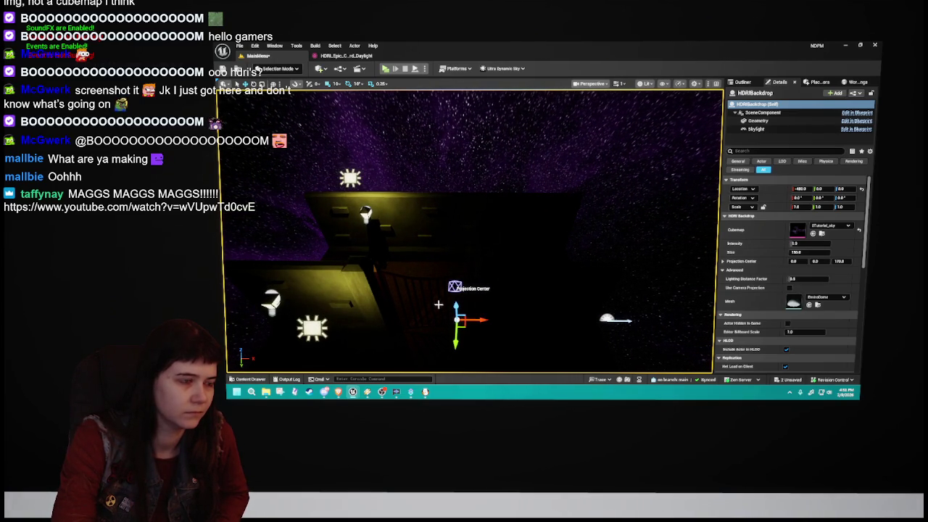
left_click(427, 327)
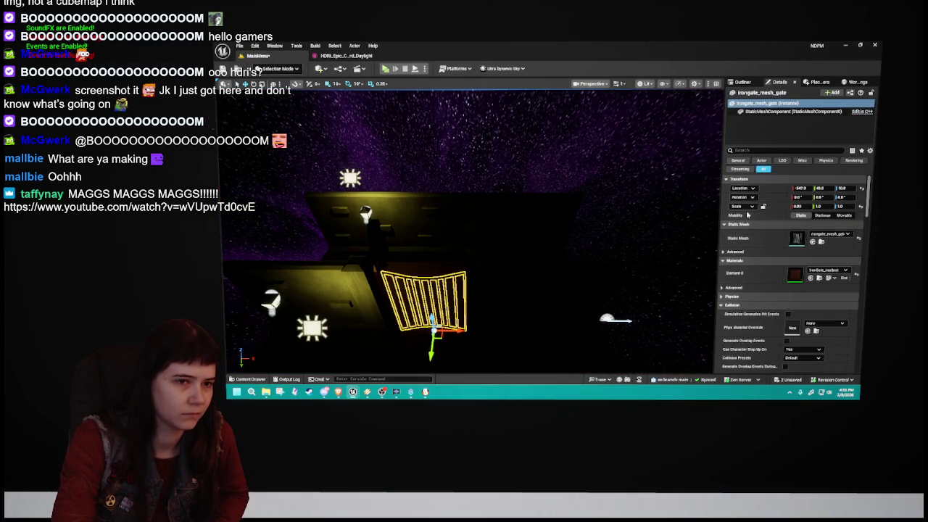
left_click(743, 82)
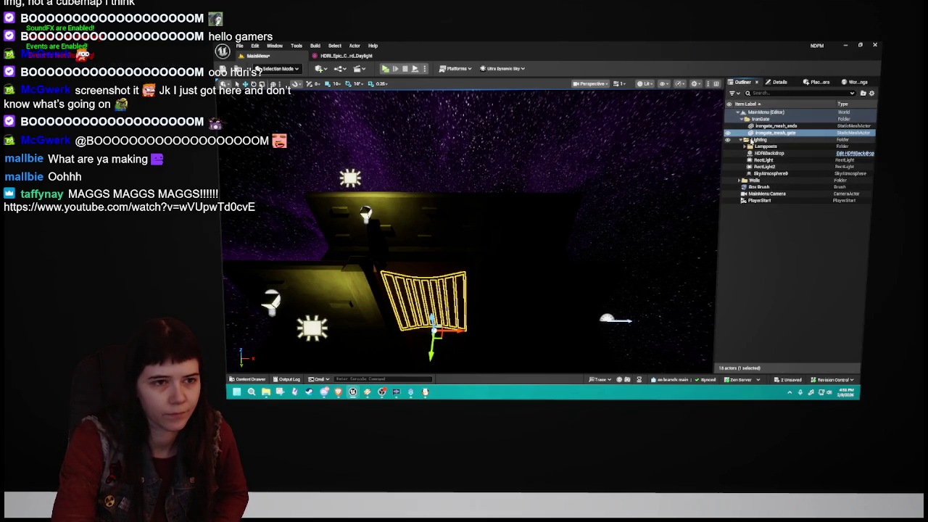
left_click(742, 119)
left_click(767, 139)
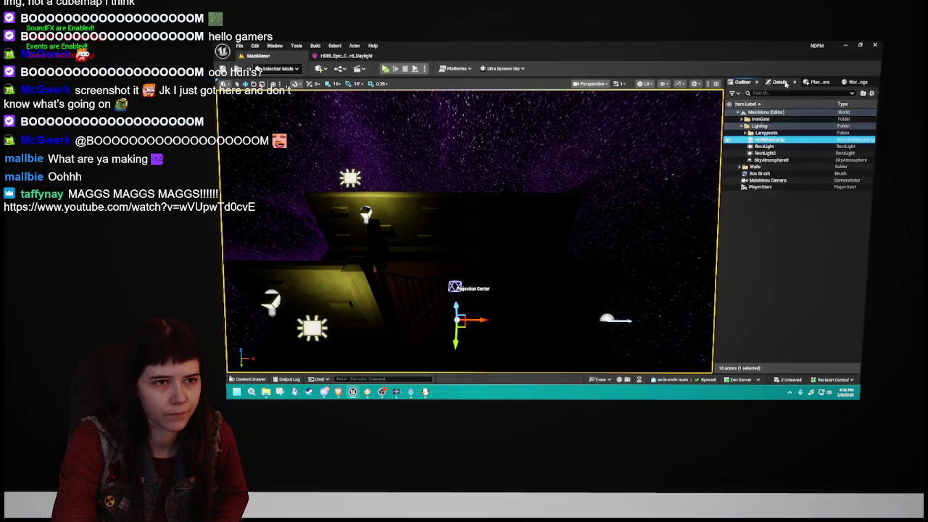
left_click(779, 82)
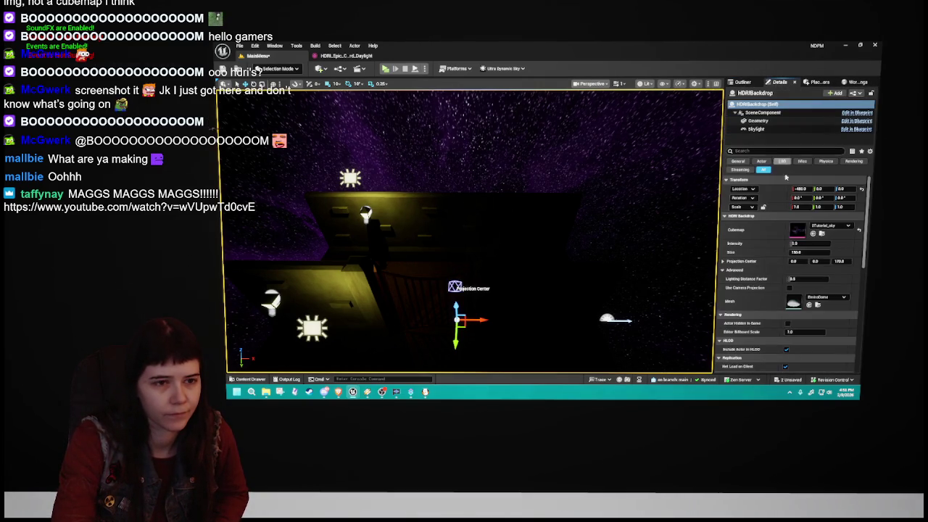
left_click_drag(801, 189, 796, 188)
left_click(798, 188)
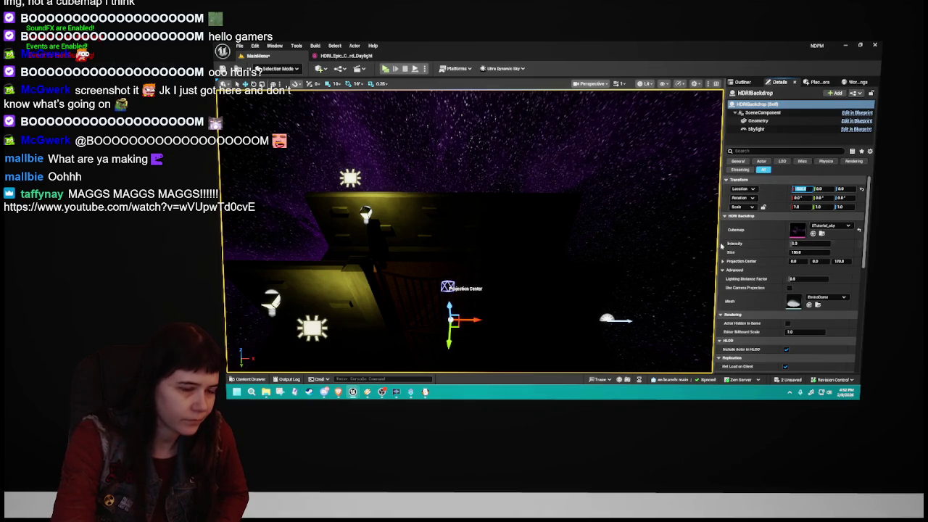
key("Return")
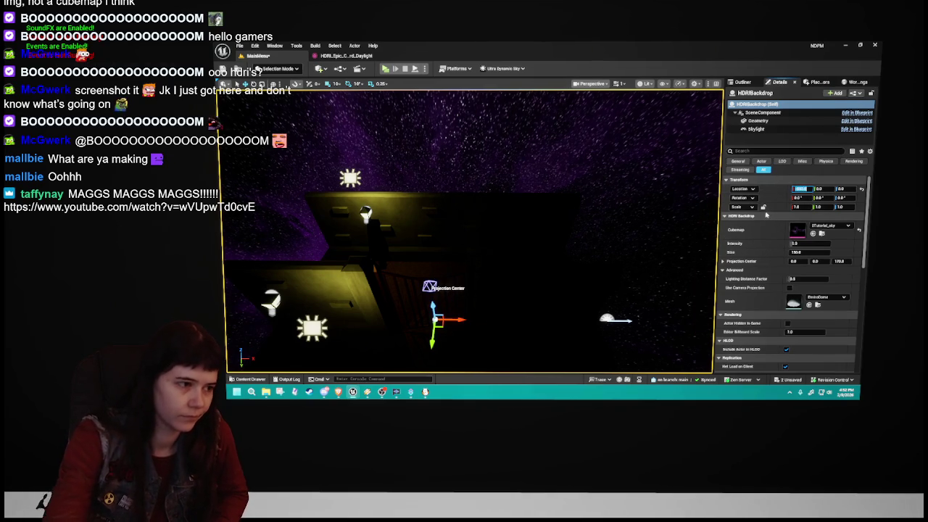